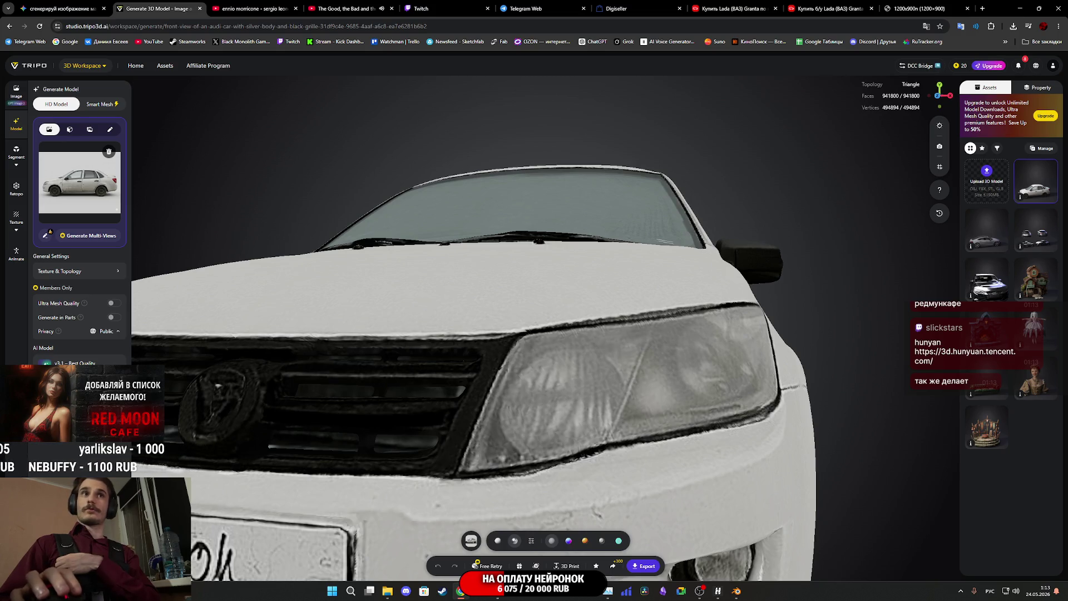
- Zoom the Tripo viewport on the white Lada, then open and close the Texture & Topology settings
click(517, 7)
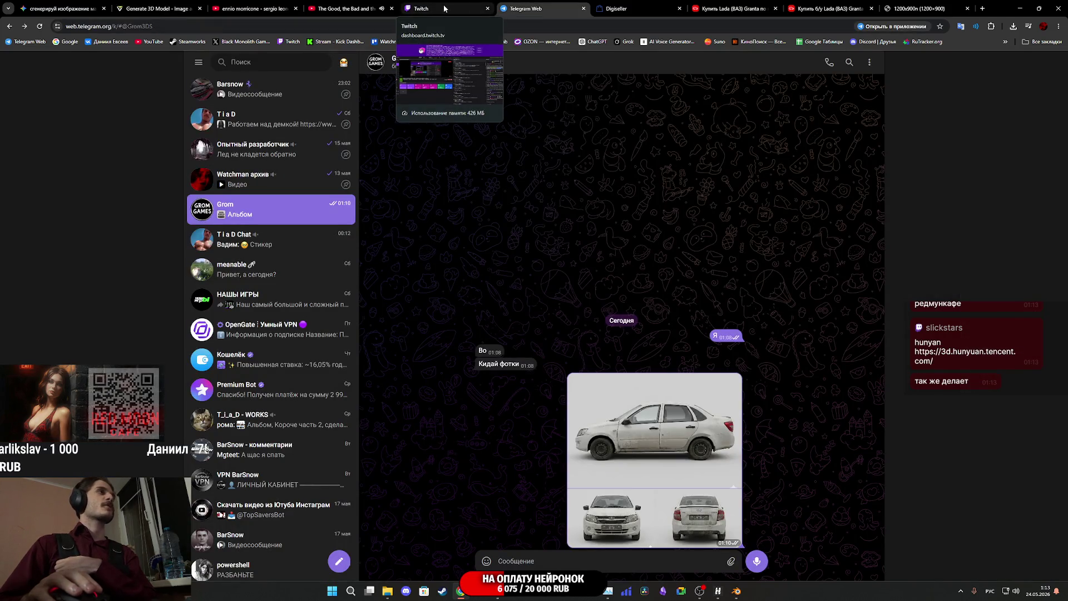
click(163, 5)
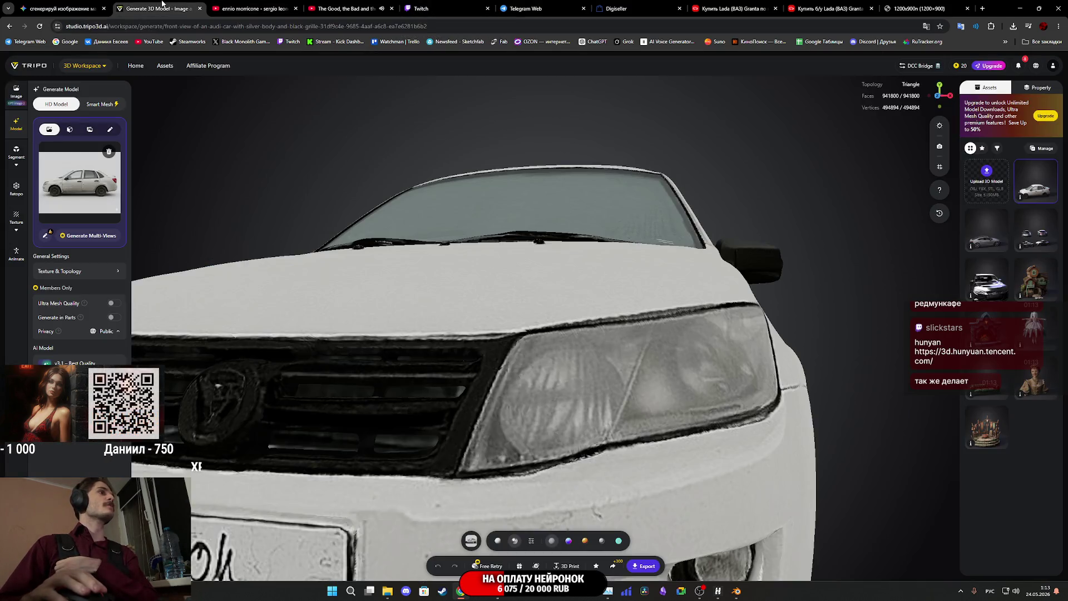
scroll(512, 320, down, 10)
scroll(511, 320, up, 10)
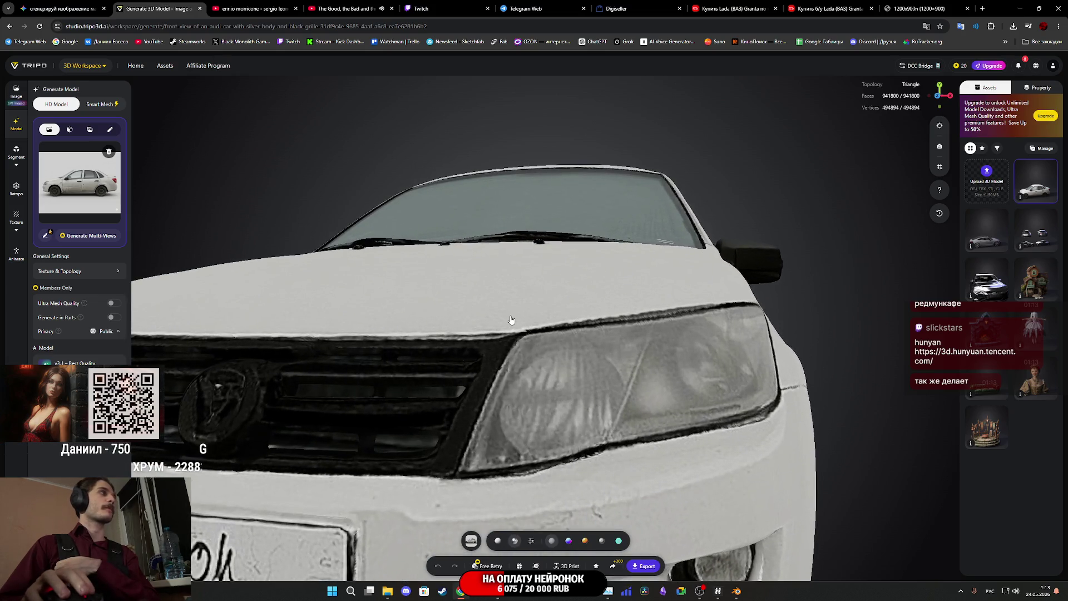
scroll(512, 320, down, 5)
scroll(484, 317, up, 3)
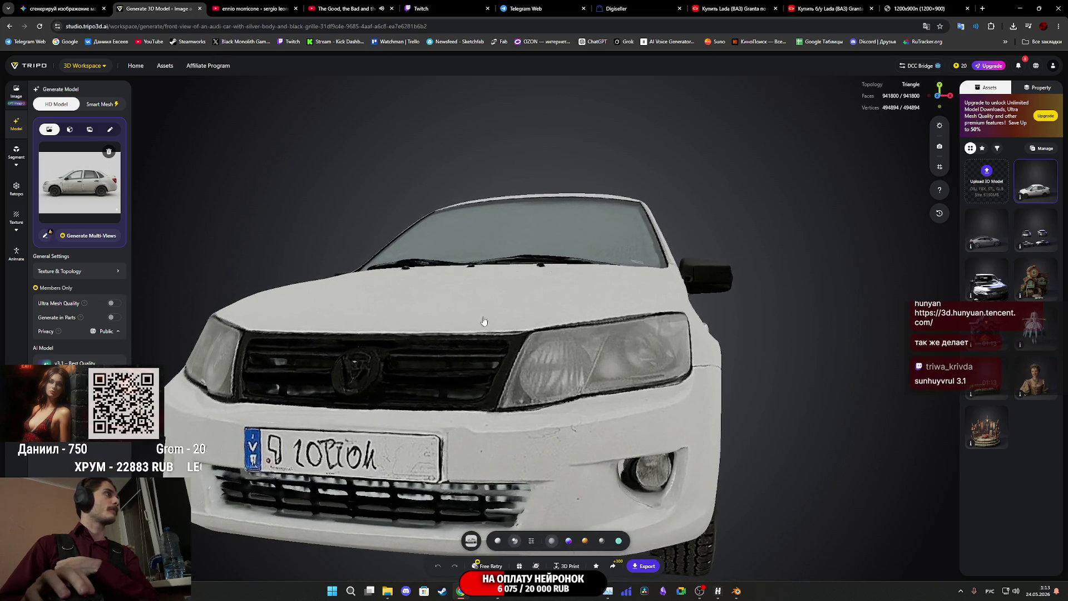
click(92, 280)
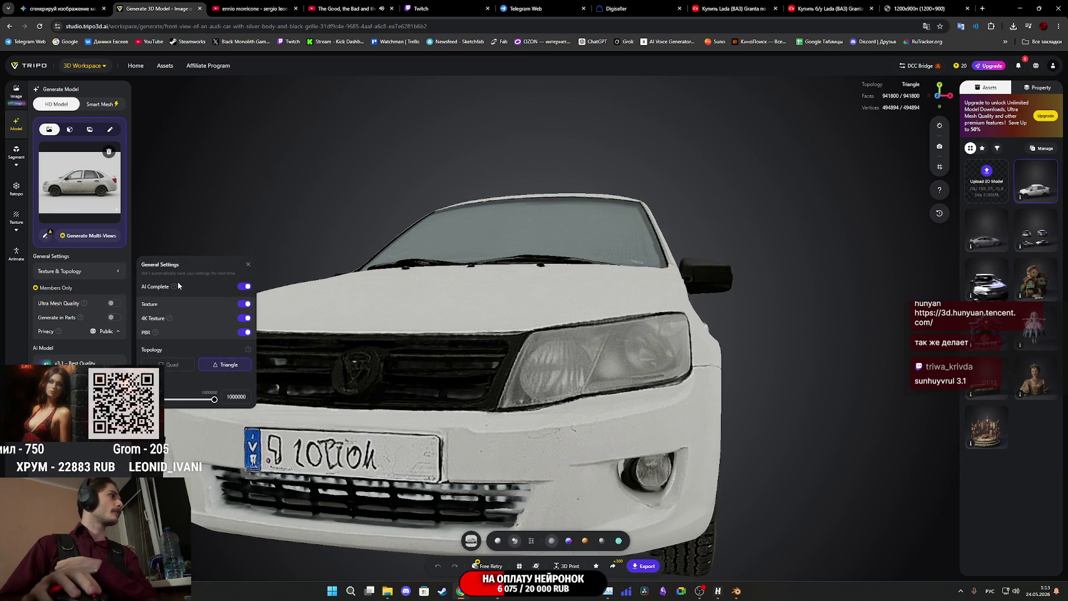
click(248, 264)
- Orbit the car from its front-right corner round to a front-right three-quarter view
mouse_move(312, 290)
mouse_down()
mouse_move(491, 303)
mouse_move(374, 284)
mouse_move(231, 307)
mouse_up()
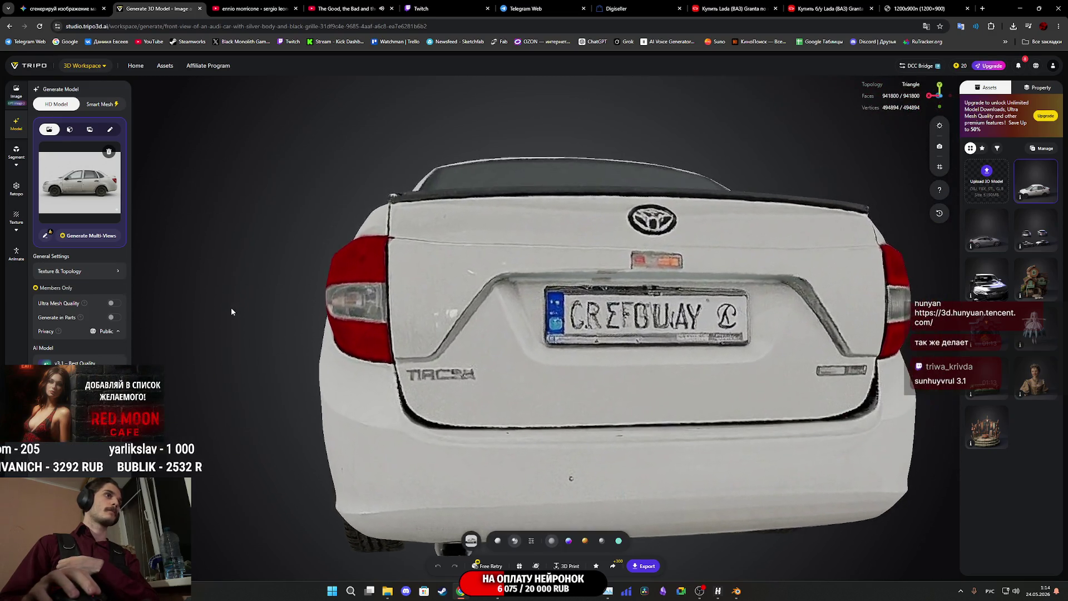
scroll(231, 306, down, 3)
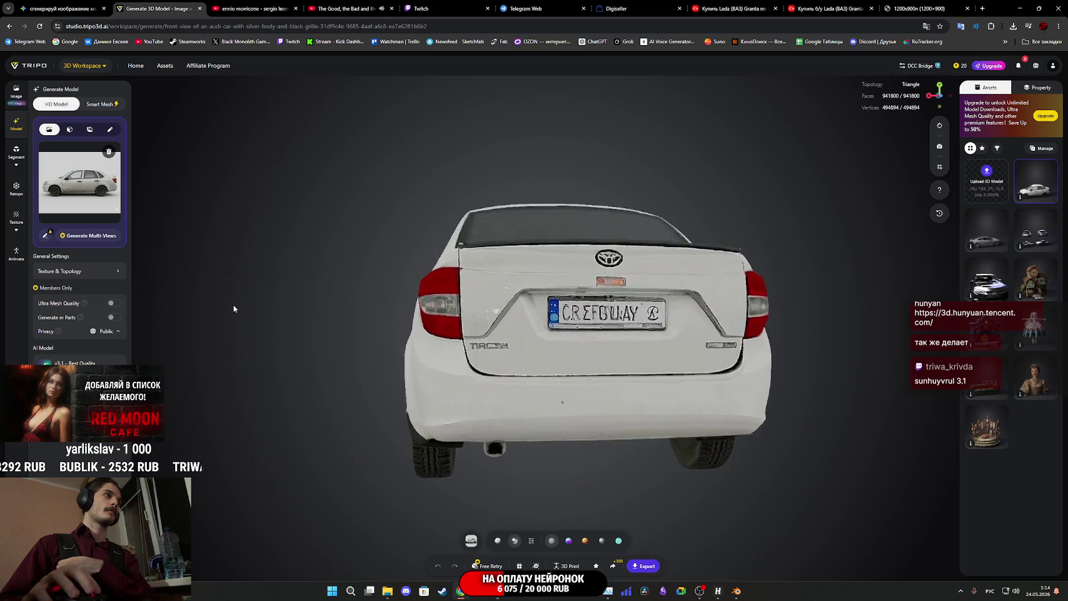
drag(255, 304, 438, 304)
scroll(438, 303, up, 3)
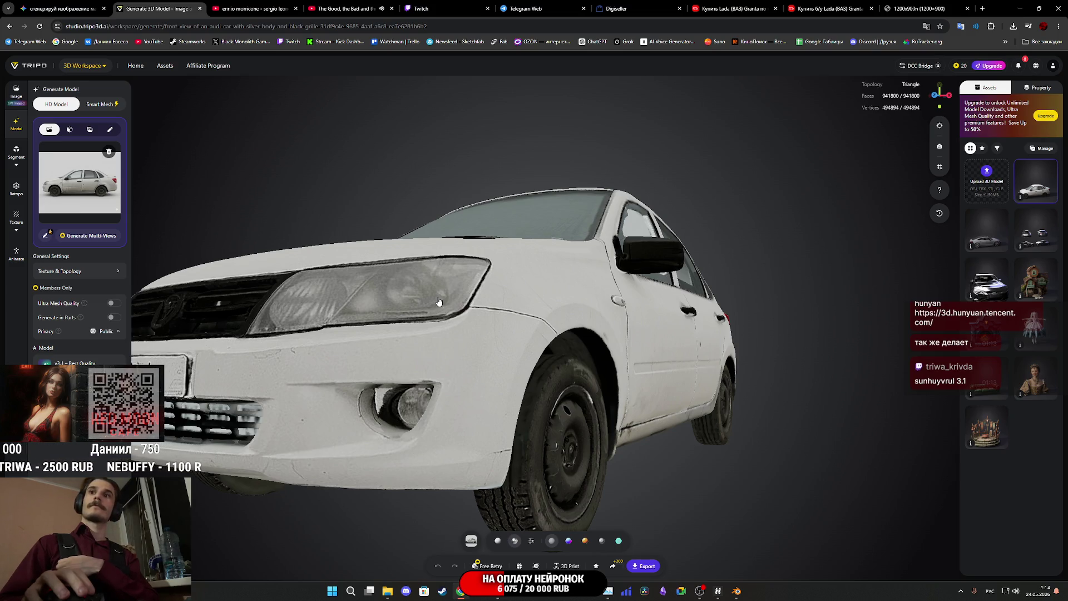
scroll(468, 368, down, 3)
mouse_move(469, 368)
mouse_down()
mouse_move(584, 382)
mouse_move(636, 377)
mouse_move(642, 357)
mouse_move(343, 357)
mouse_up()
scroll(584, 382, down, 2)
scroll(636, 376, up, 3)
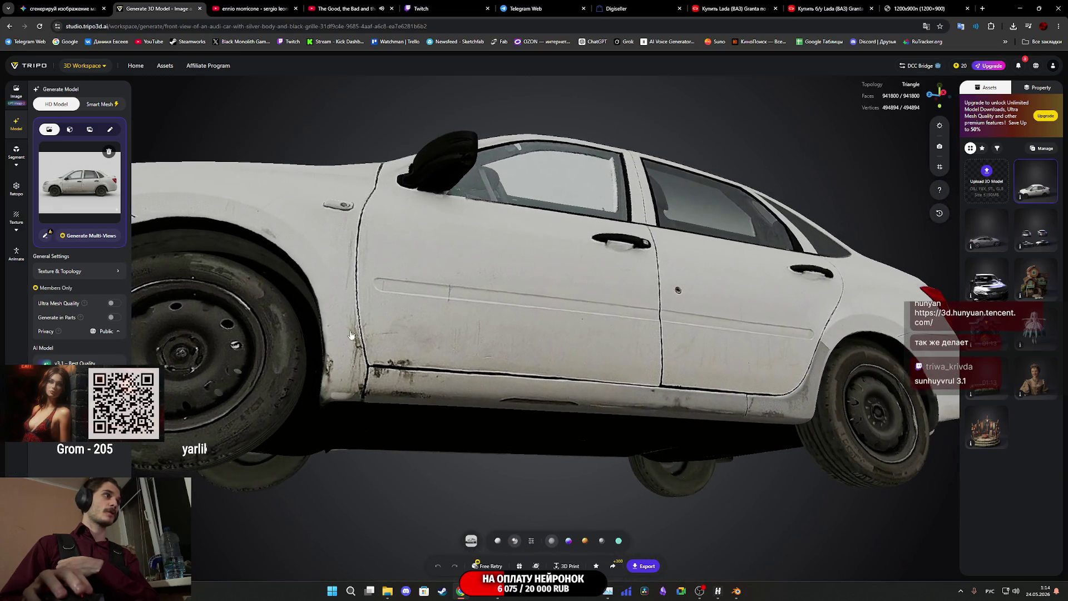
- Orbit and zoom to inspect the car's side and a low front-quarter view
scroll(360, 312, down, 3)
mouse_move(360, 312)
mouse_down()
mouse_move(572, 334)
mouse_move(395, 338)
mouse_move(421, 395)
mouse_up()
scroll(395, 339, up, 3)
scroll(421, 395, down, 3)
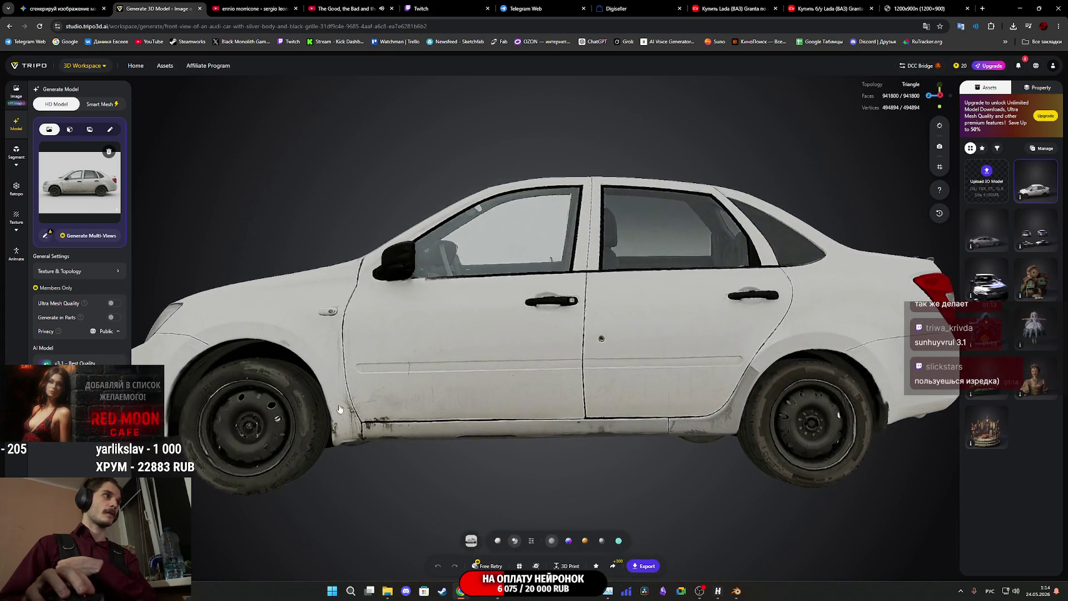
mouse_move(612, 394)
mouse_down()
mouse_move(762, 373)
mouse_move(558, 381)
mouse_up()
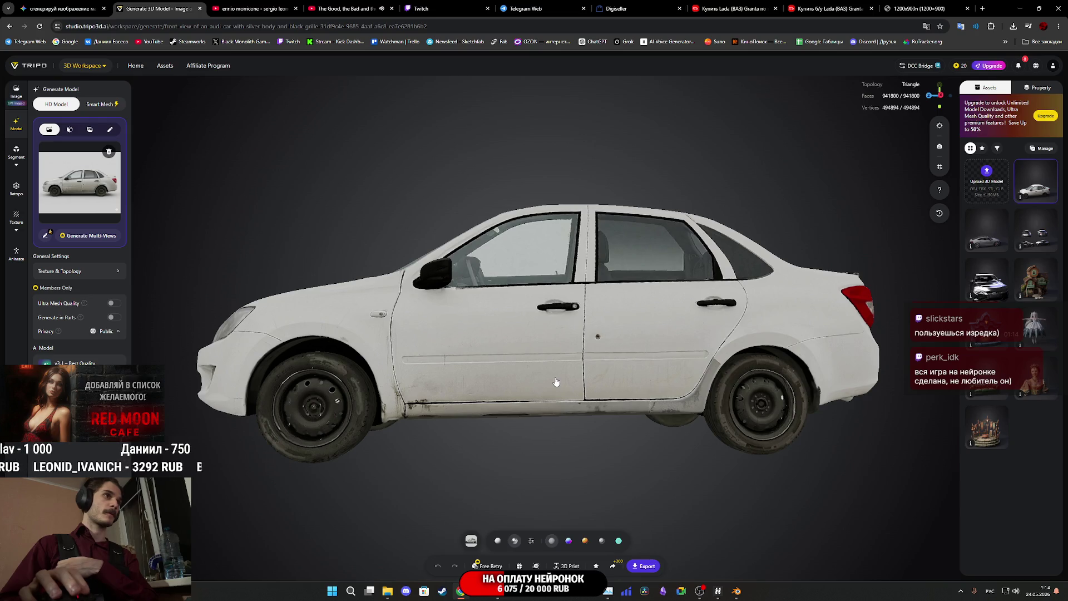
scroll(576, 493, up, 4)
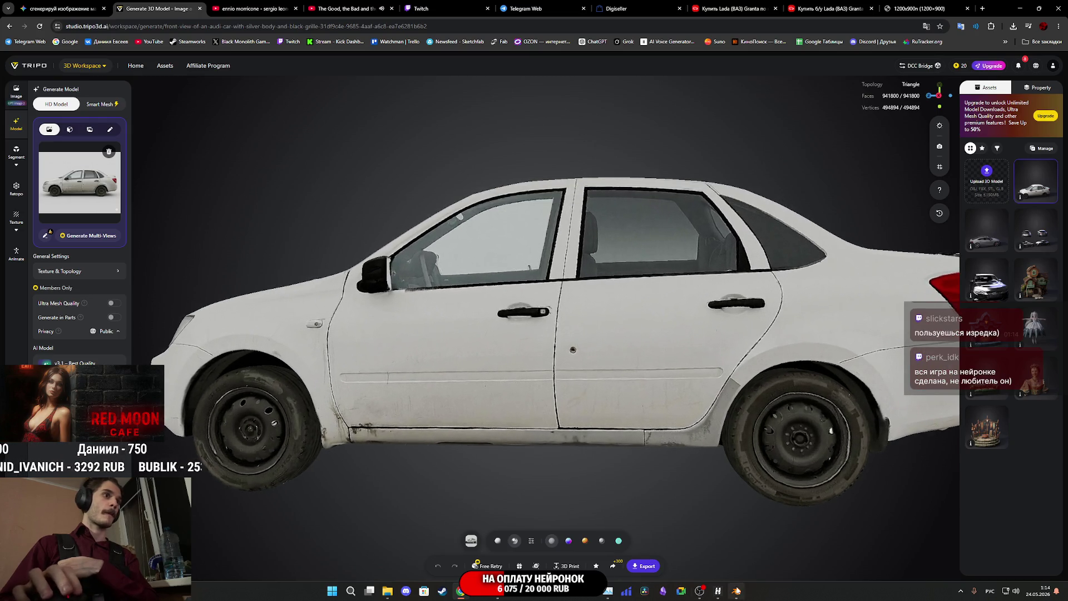
- Enlarge and close the side-view car photo in the Telegram album
click(526, 8)
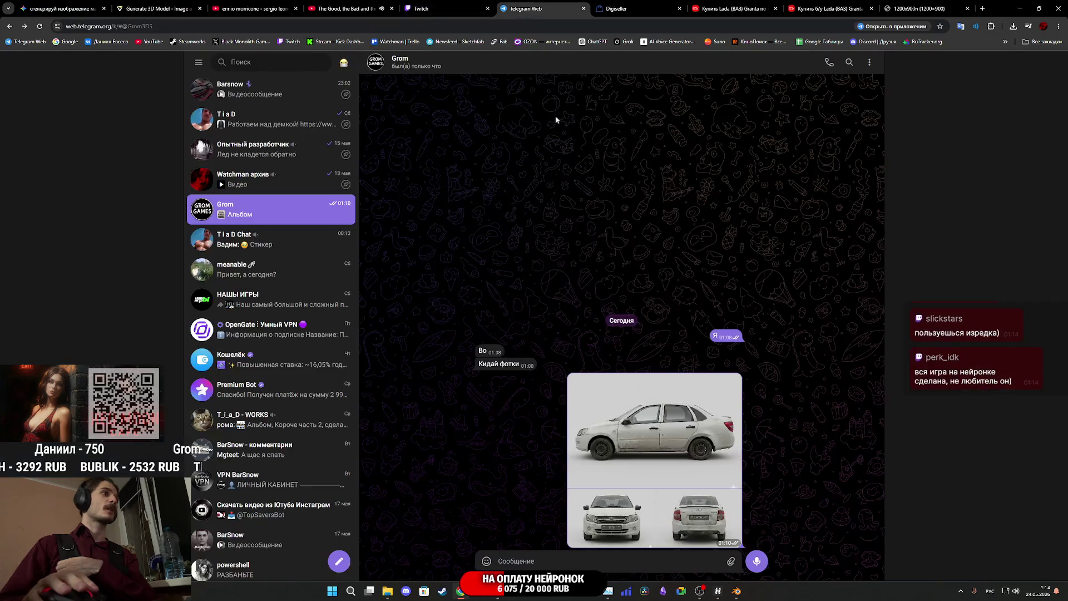
click(627, 438)
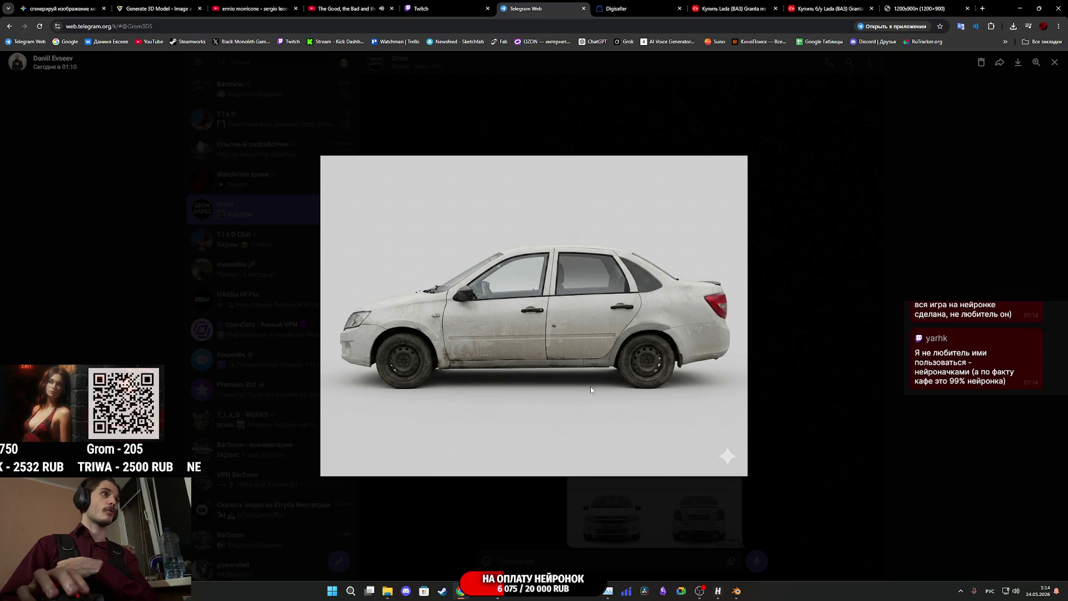
click(609, 506)
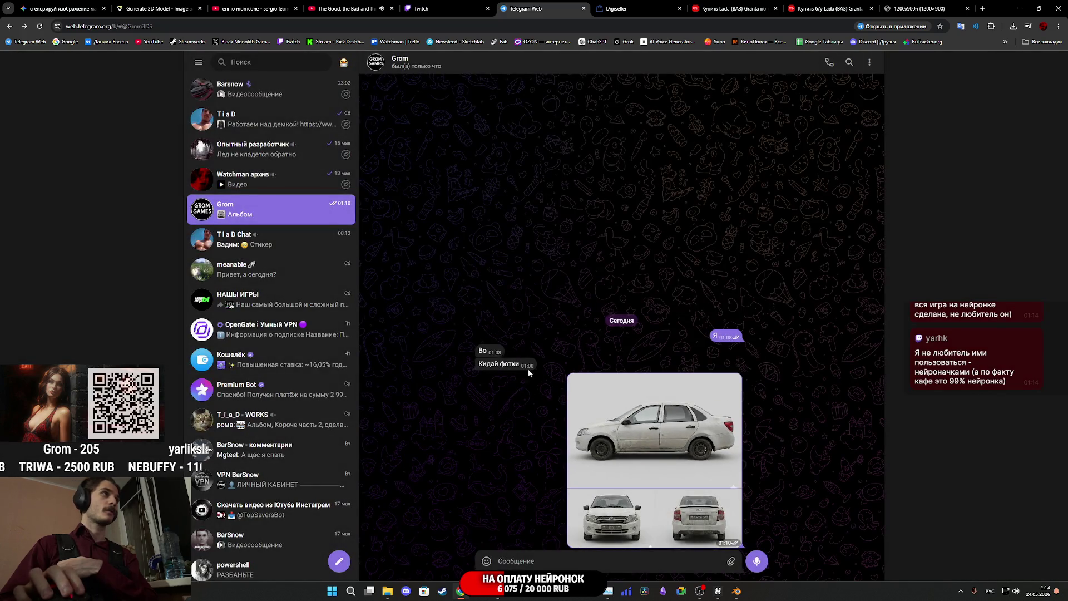
click(70, 5)
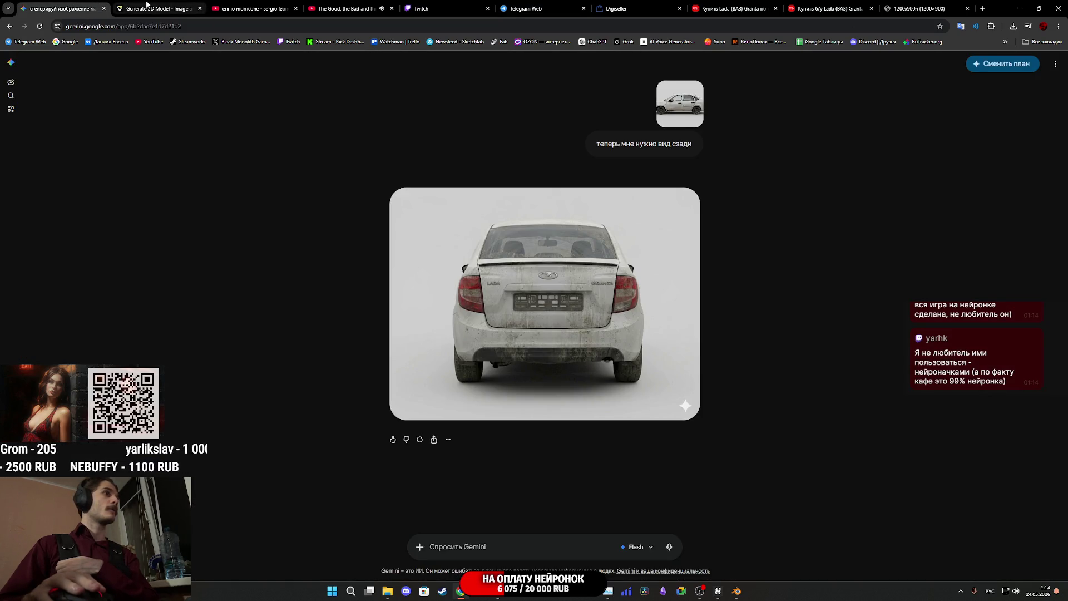
- Open the uploaded side-view reference full-screen in Gemini, close it, and return to Tripo
mouse_move(554, 313)
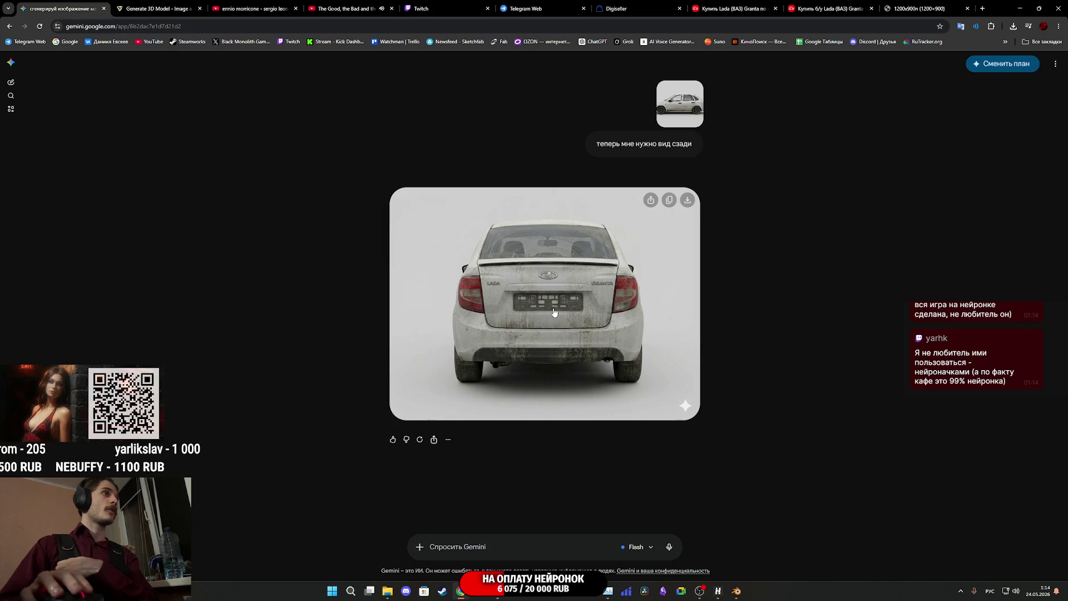
click(687, 126)
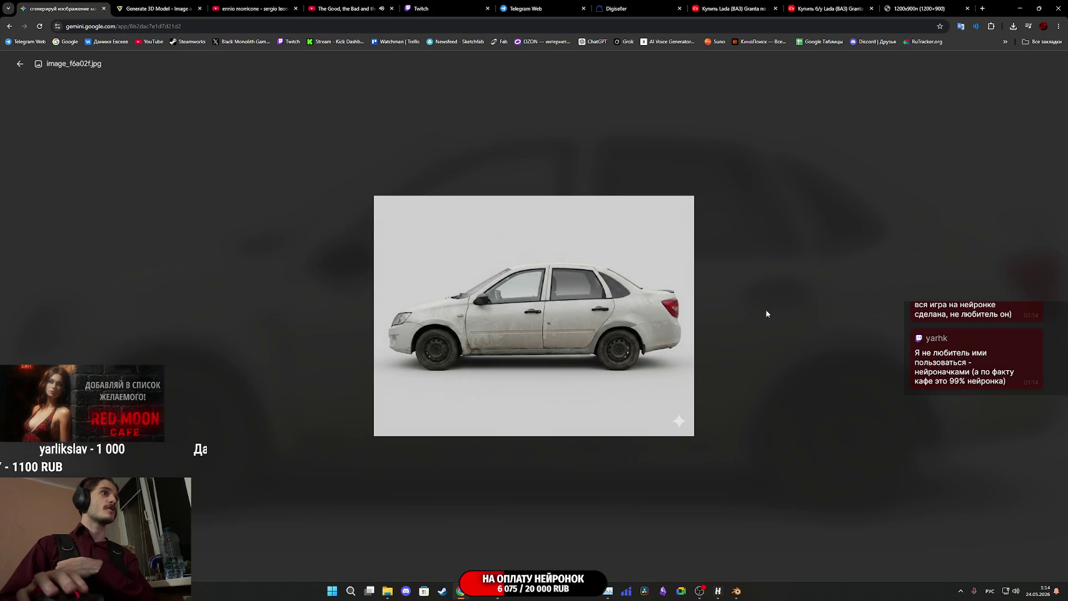
click(767, 318)
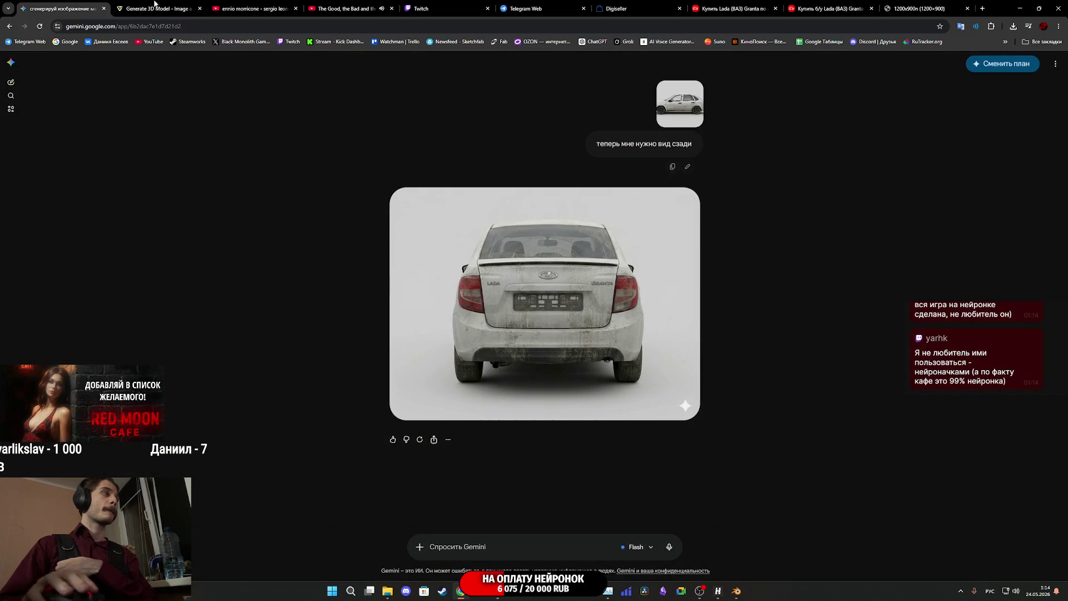
click(138, 4)
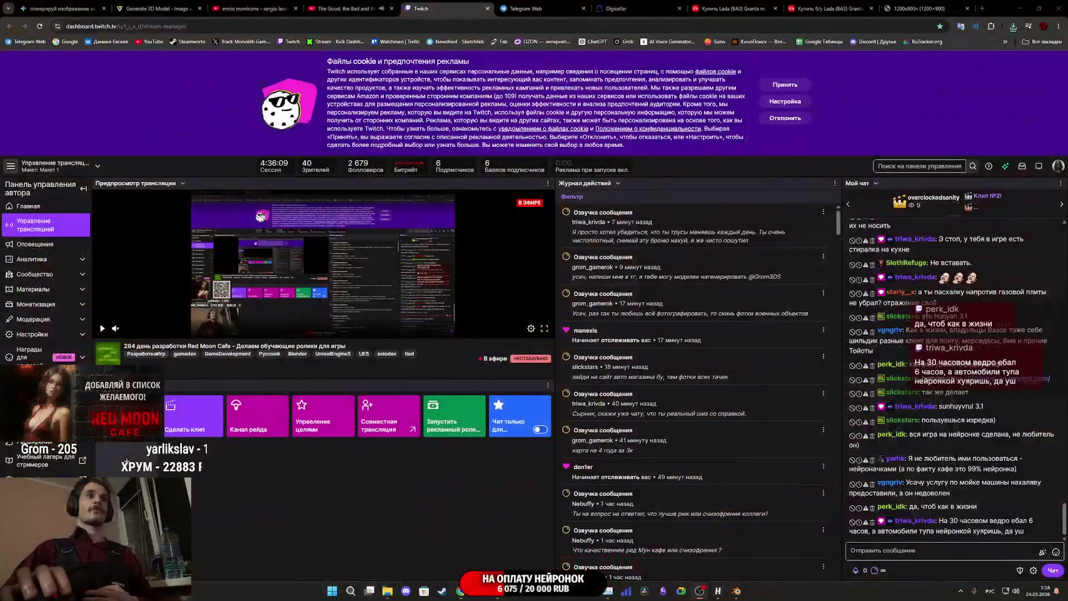
- Watch the Twitch live preview and chat, checking the OBS and Unreal Engine taskbar entries
mouse_move(698, 589)
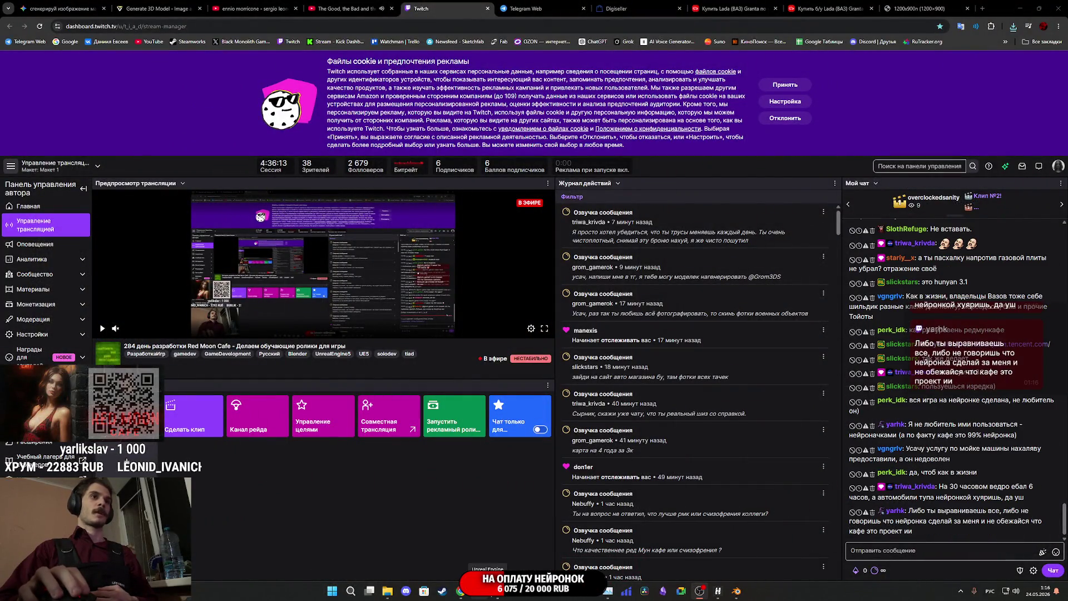
mouse_move(496, 591)
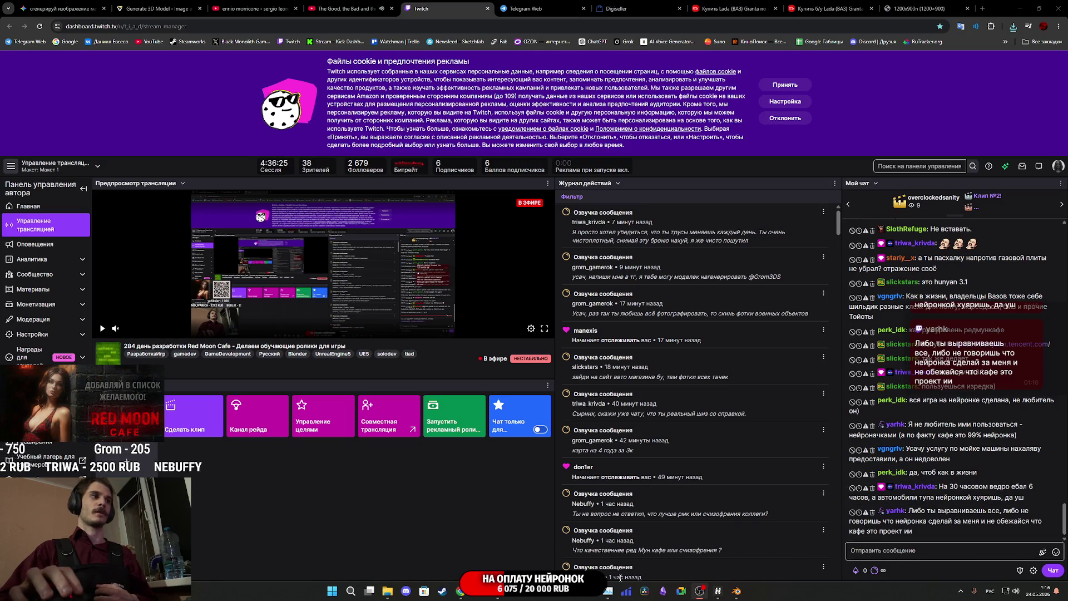
- Bring Blender forward, enter Edit Mode on the car mesh, and select the thin triangular side face
click(736, 591)
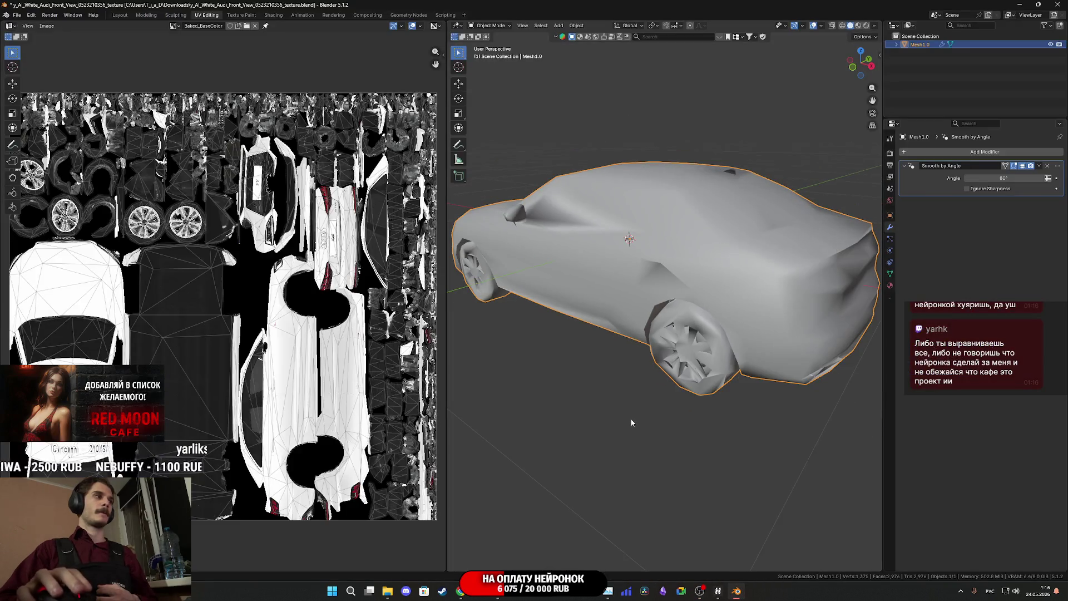
scroll(631, 423, up, 5)
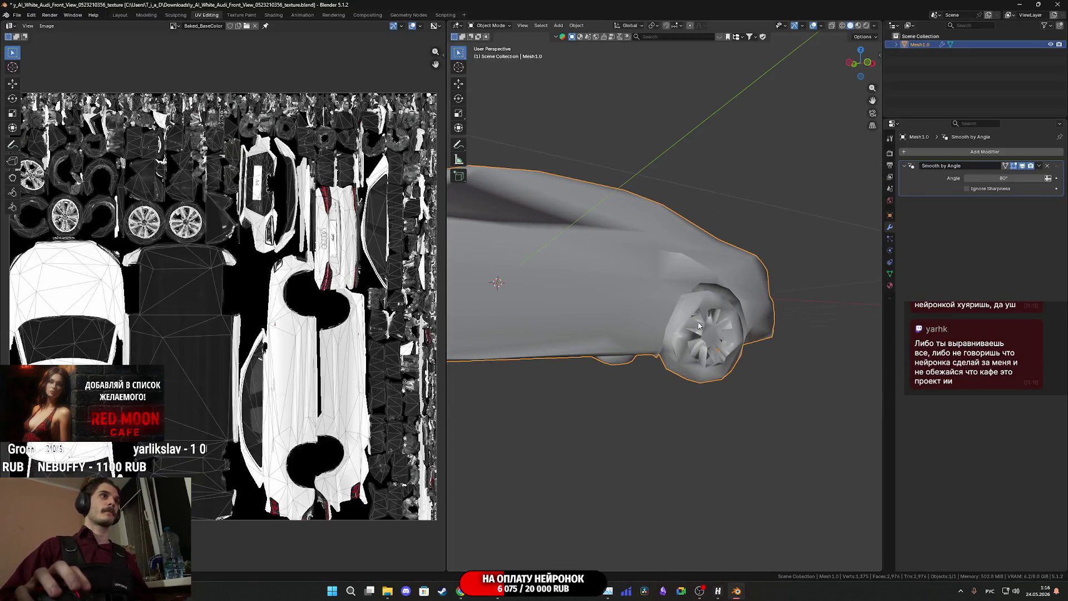
key(Tab)
scroll(622, 359, up, 8)
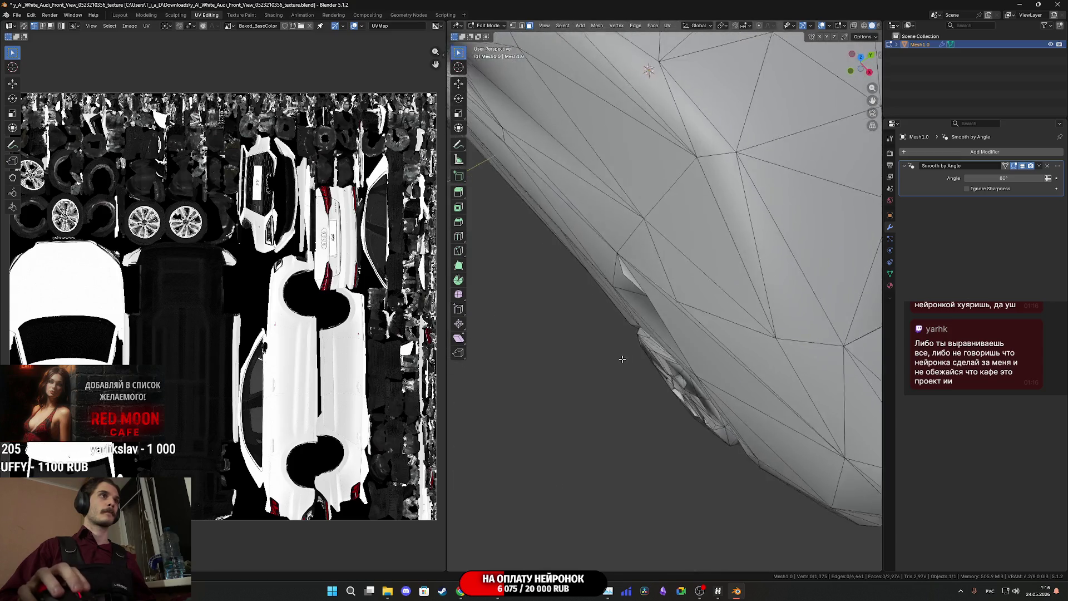
scroll(622, 358, down, 6)
scroll(640, 333, up, 3)
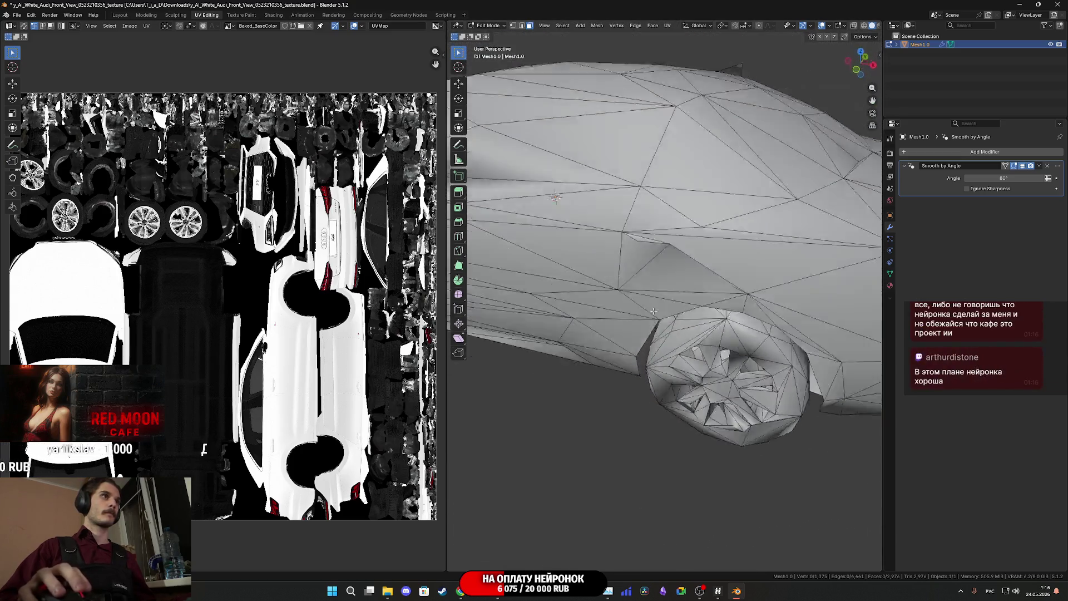
scroll(646, 295, up, 3)
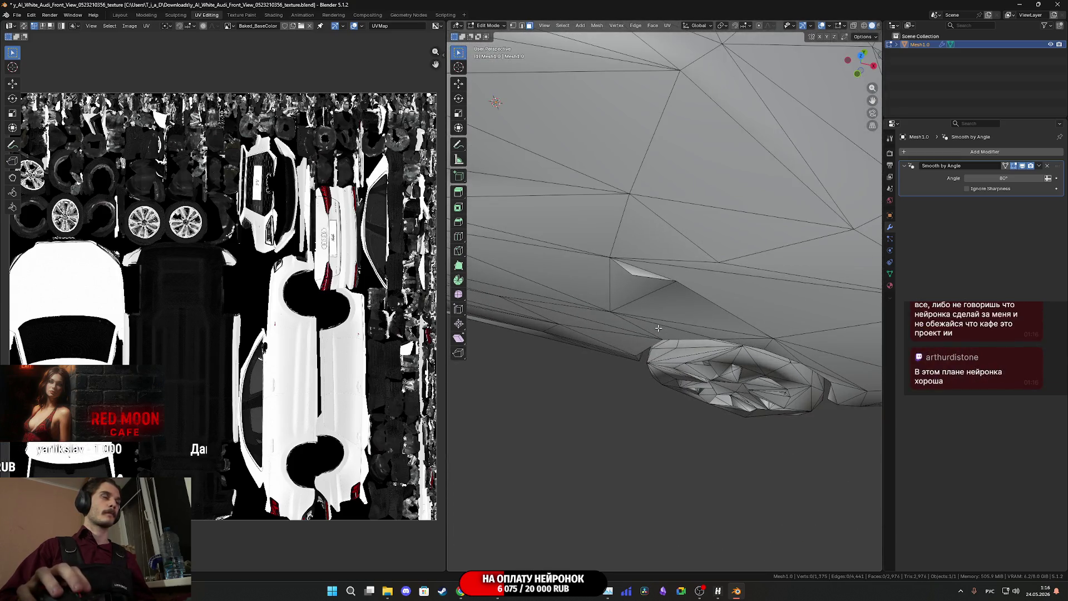
click(634, 275)
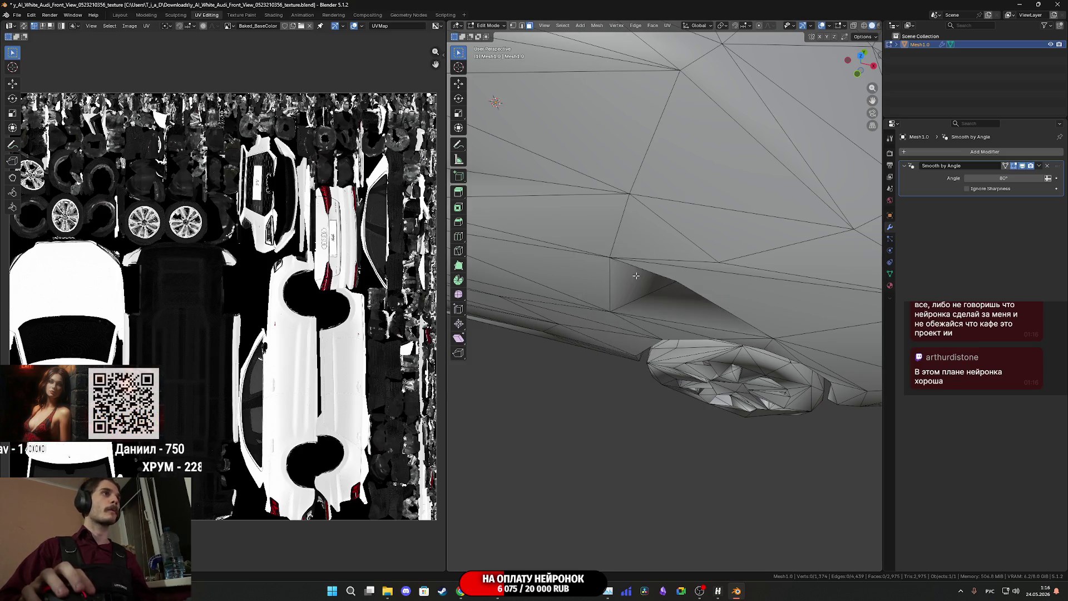
- Narrow the selection to the single thin face along the edge, viewed from side-rear
scroll(635, 275, down, 4)
scroll(590, 267, up, 4)
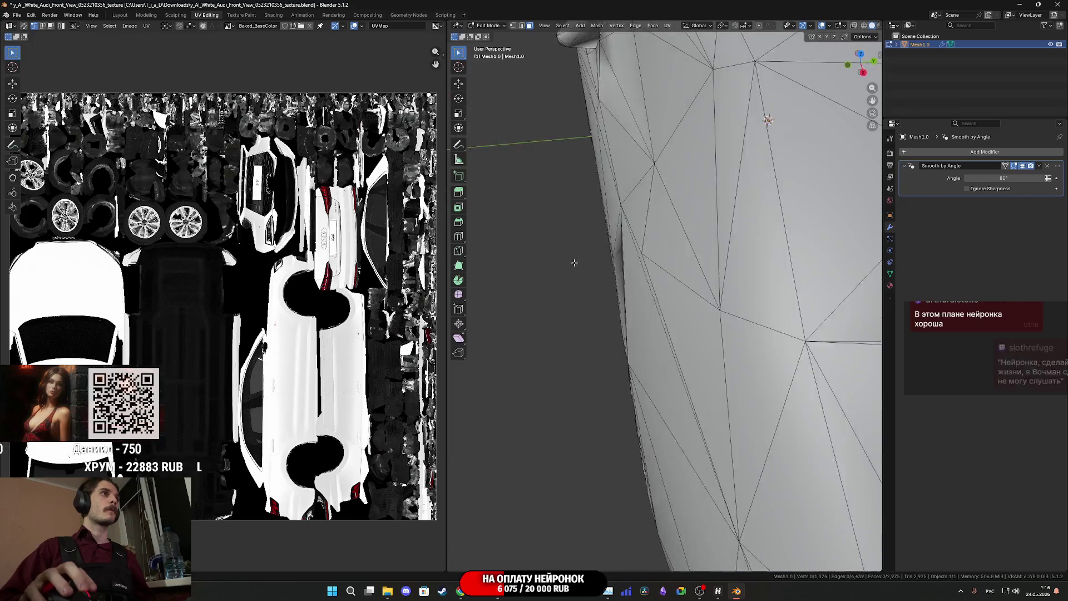
scroll(579, 262, down, 4)
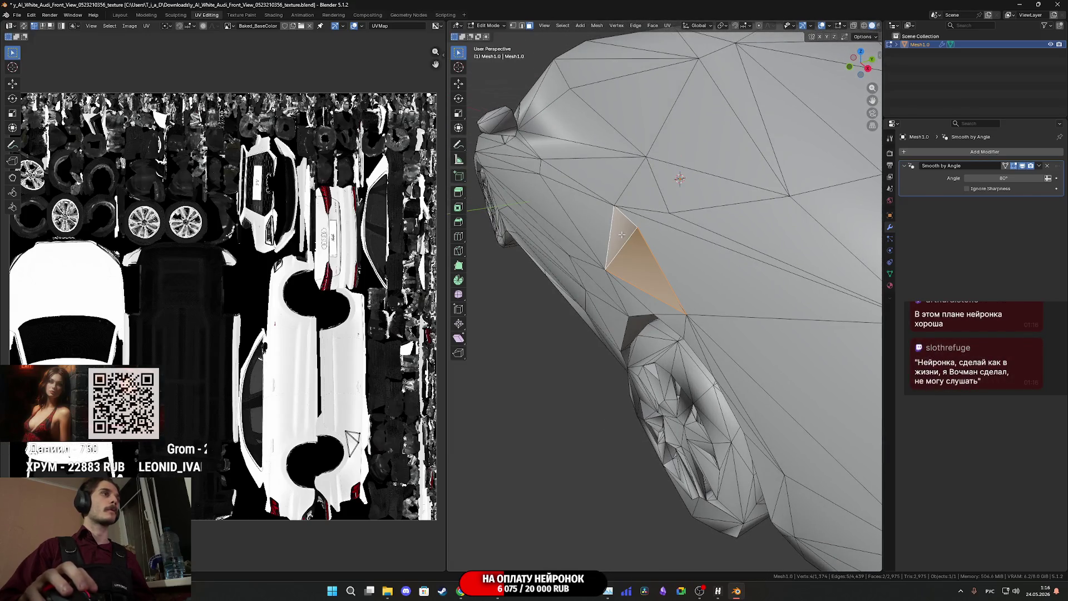
scroll(622, 239, down, 4)
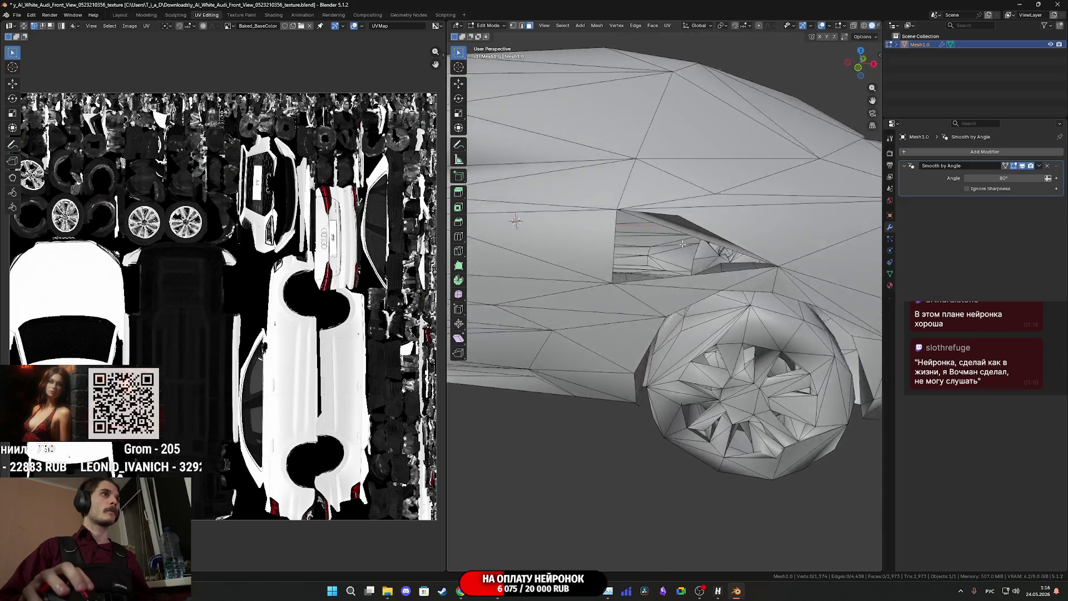
scroll(628, 269, up, 5)
scroll(628, 268, down, 4)
scroll(617, 244, up, 6)
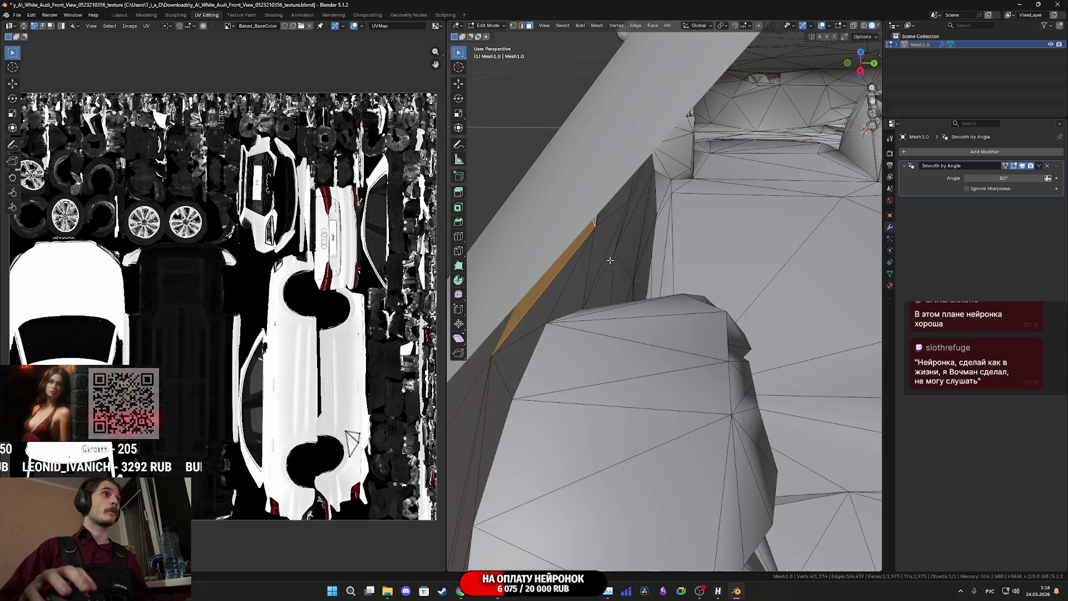
scroll(576, 180, down, 4)
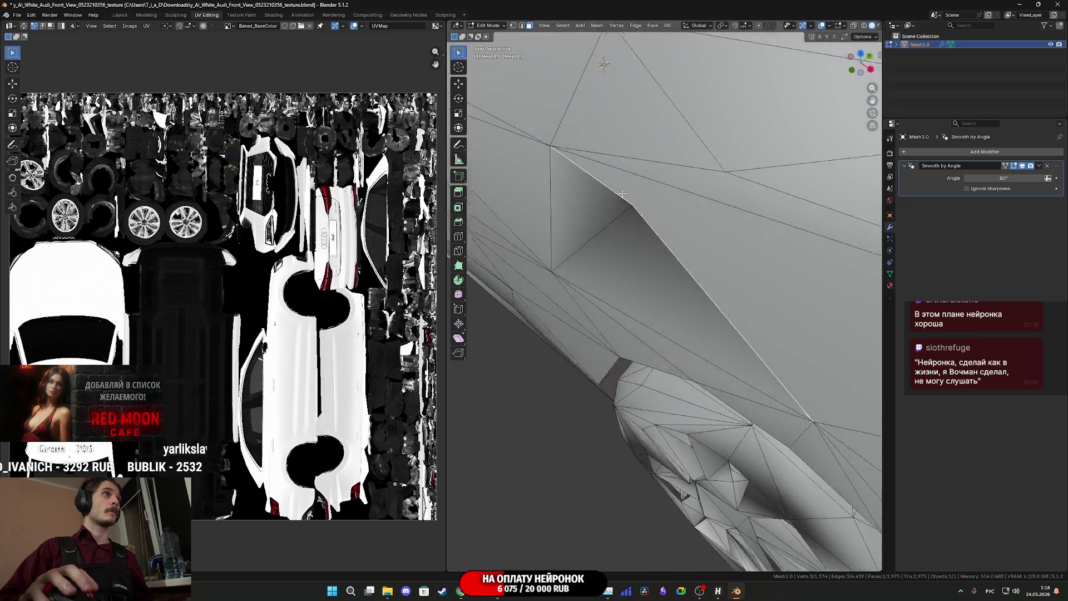
scroll(578, 195, up, 5)
click(581, 206)
scroll(582, 207, down, 4)
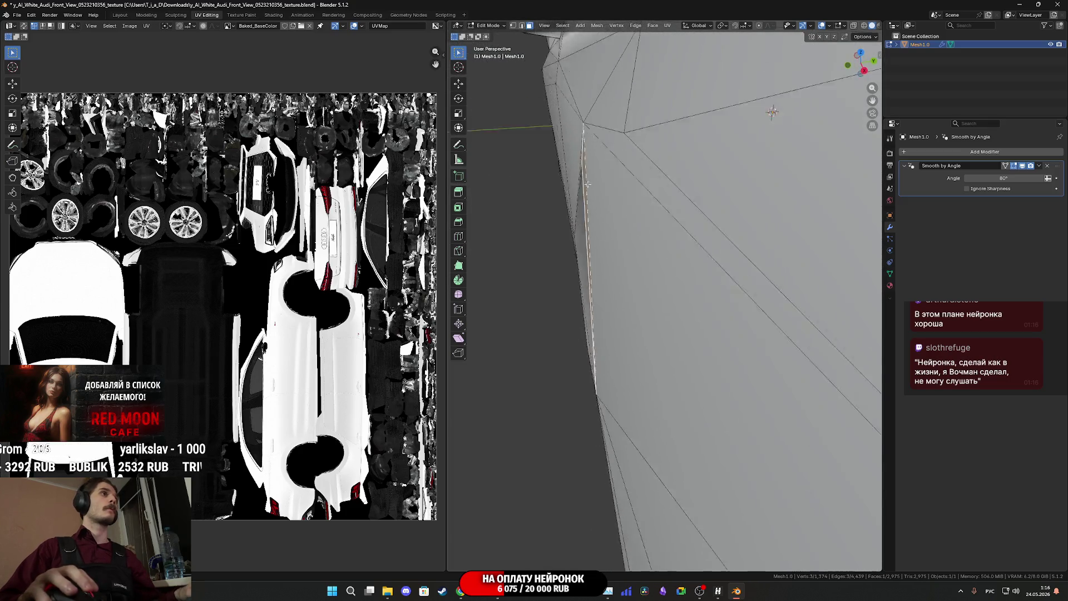
scroll(591, 174, down, 6)
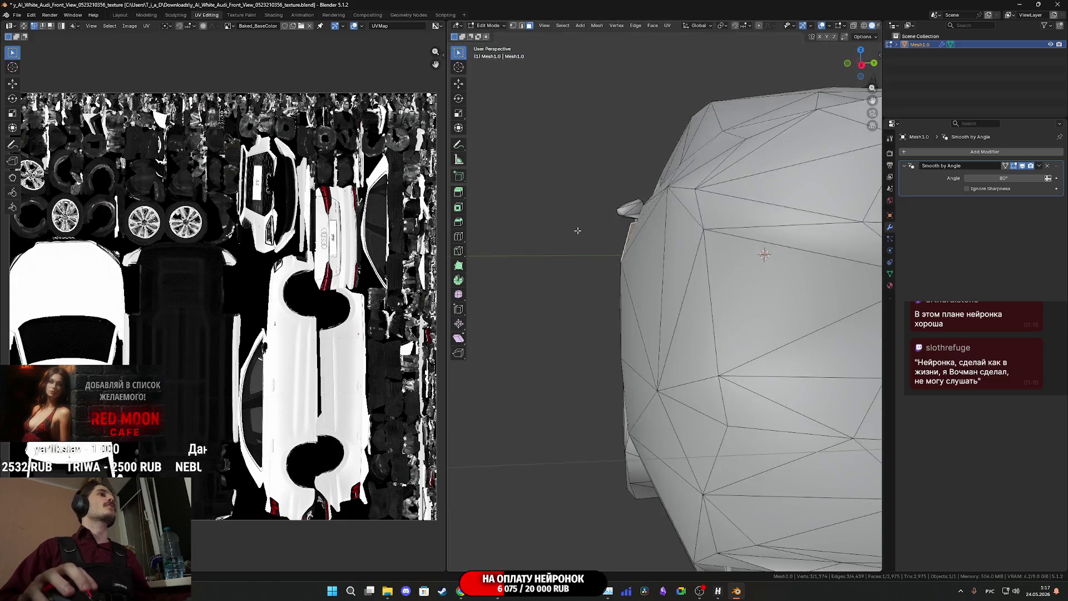
scroll(575, 238, down, 5)
scroll(610, 241, up, 4)
mouse_move(550, 254)
mouse_down()
mouse_move(697, 267)
mouse_move(613, 318)
mouse_move(672, 292)
mouse_up()
- Switch to Object Mode and show the car in Material Preview shading
key(Tab)
scroll(673, 280, up, 5)
key(z)
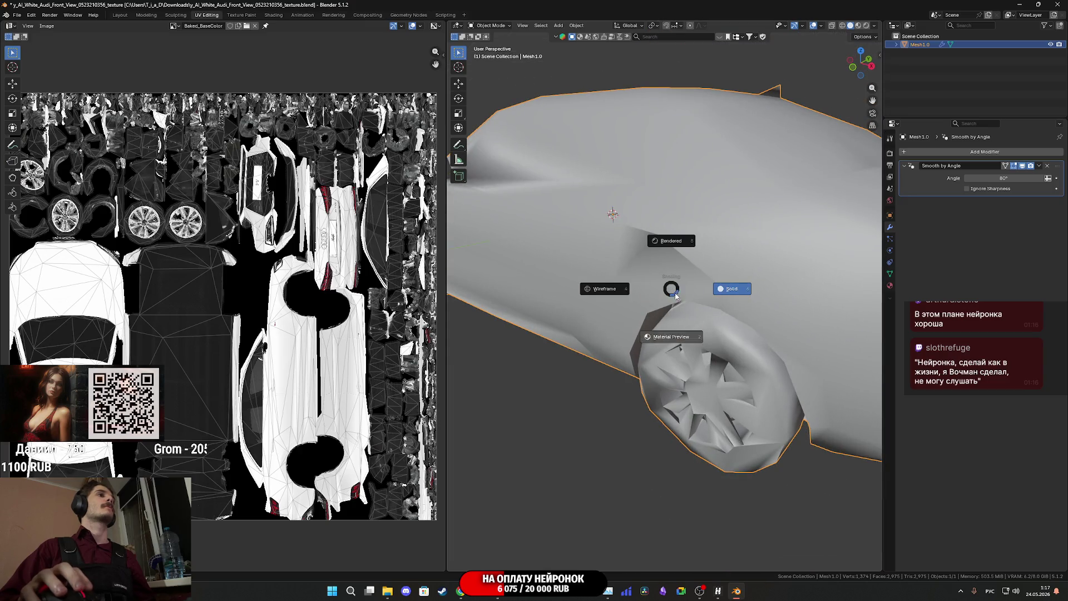
click(676, 347)
scroll(678, 315, up, 3)
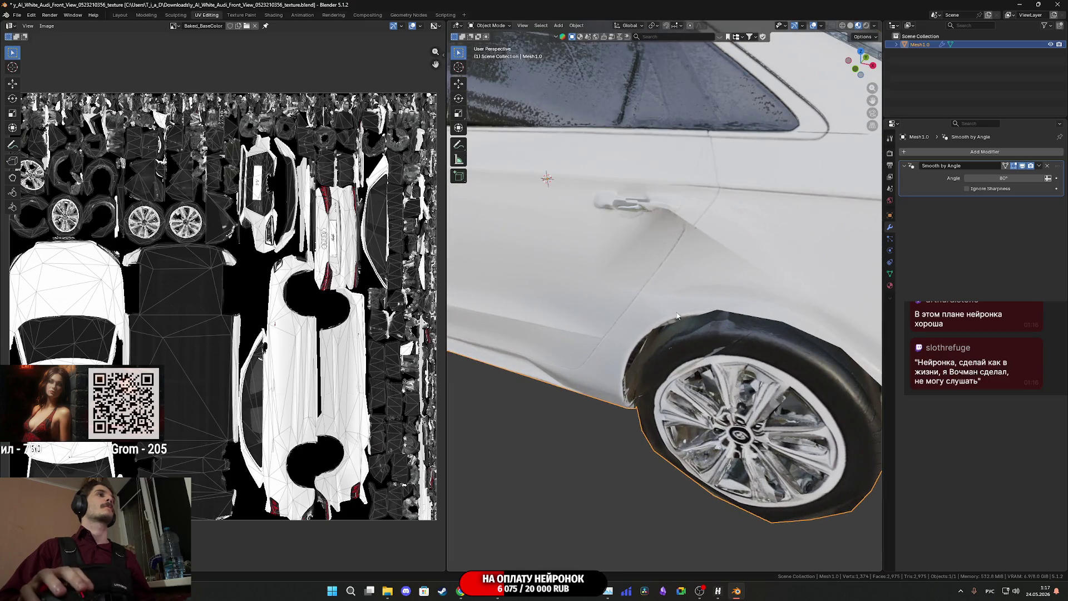
- In vertex select mode, move the door-handle vertex down and to the left
key(Tab)
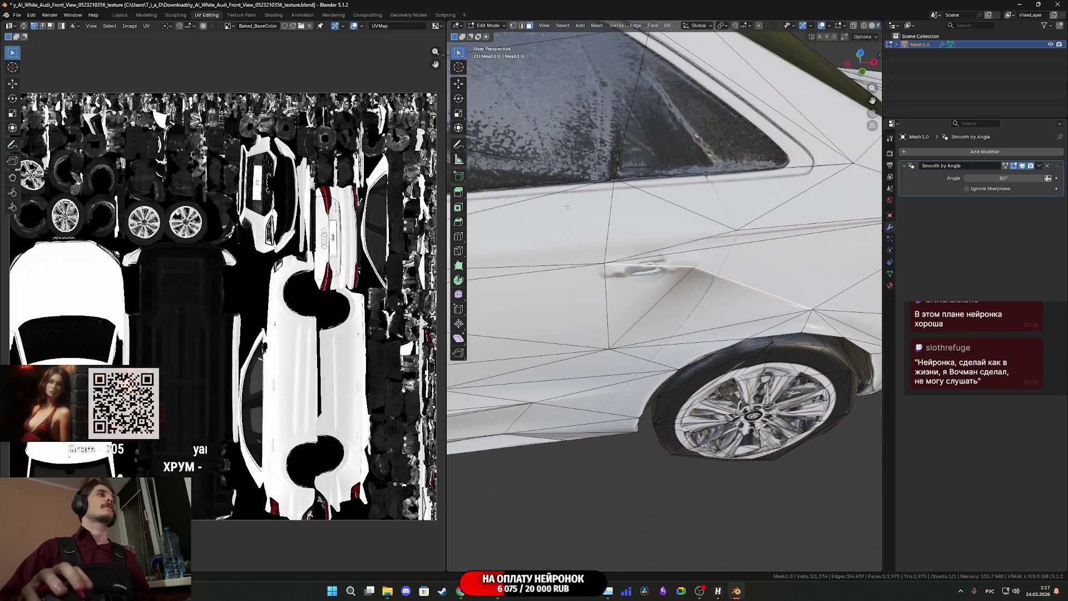
click(513, 25)
click(695, 267)
mouse_move(694, 267)
mouse_down()
mouse_move(644, 273)
mouse_move(658, 223)
mouse_up()
key(shift+space)
key(g)
drag(713, 200, 689, 238)
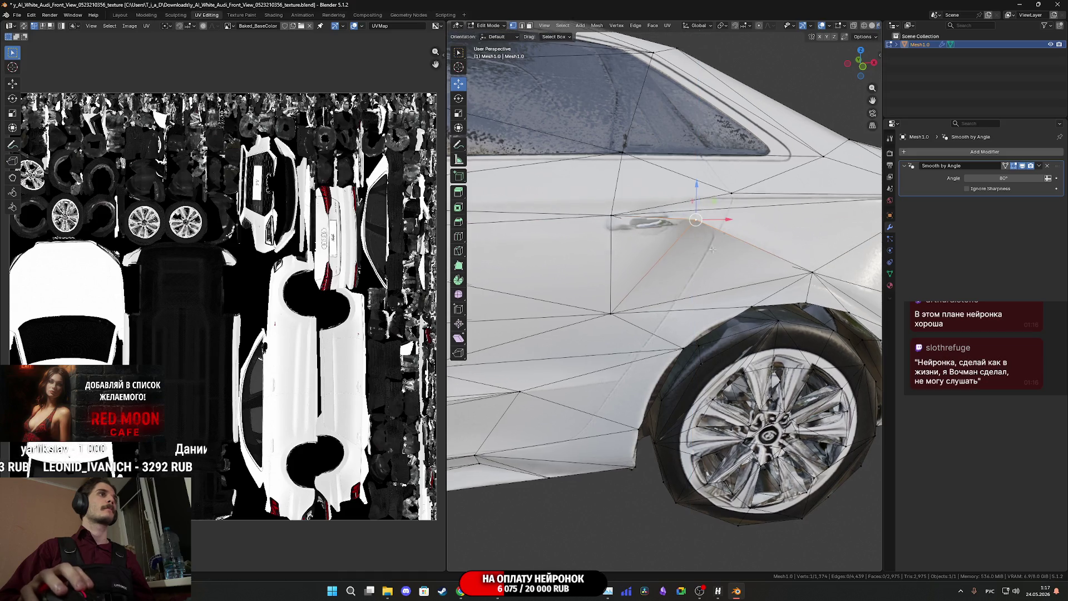
- Try Dissolve Vertices on the door-handle vertex, undo it, and return to Object Mode
key(x)
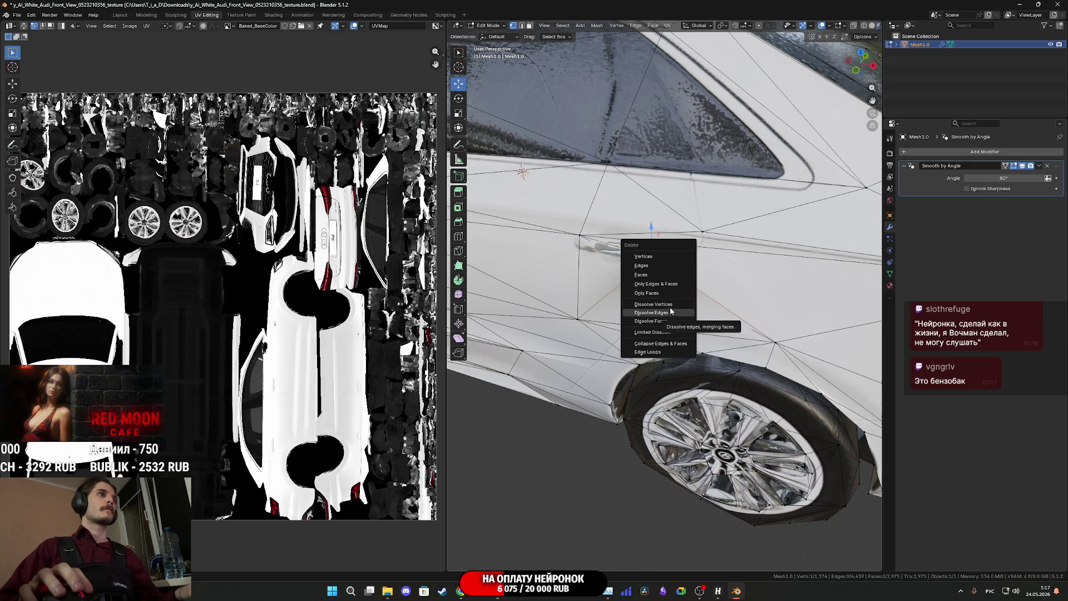
click(662, 305)
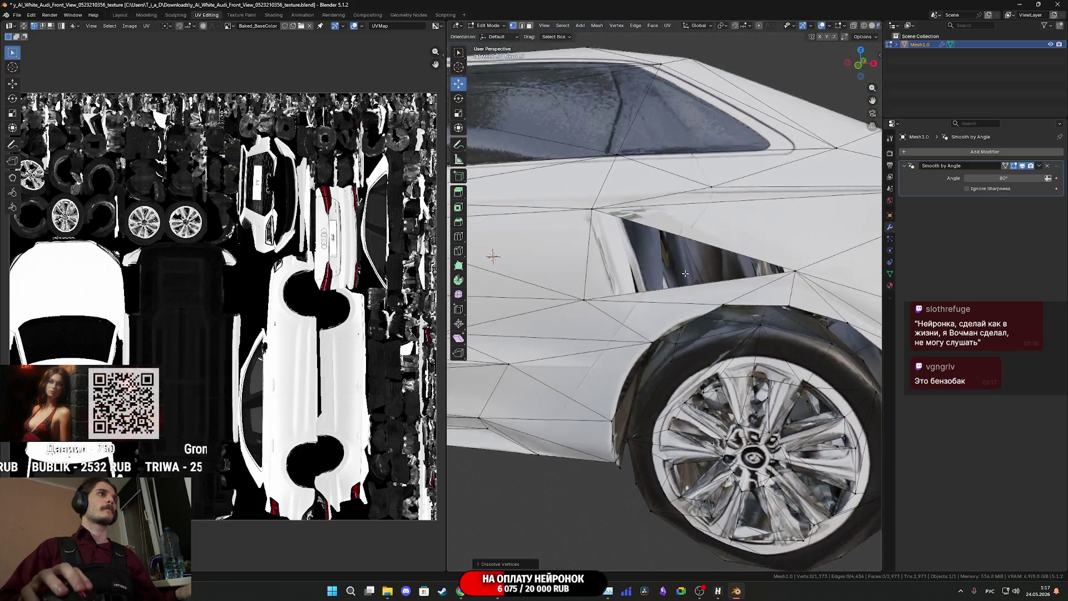
mouse_move(685, 273)
mouse_down()
mouse_move(637, 285)
mouse_move(670, 281)
mouse_move(628, 305)
mouse_move(801, 301)
mouse_move(790, 301)
mouse_up()
key(ctrl+z)
scroll(686, 278, down, 2)
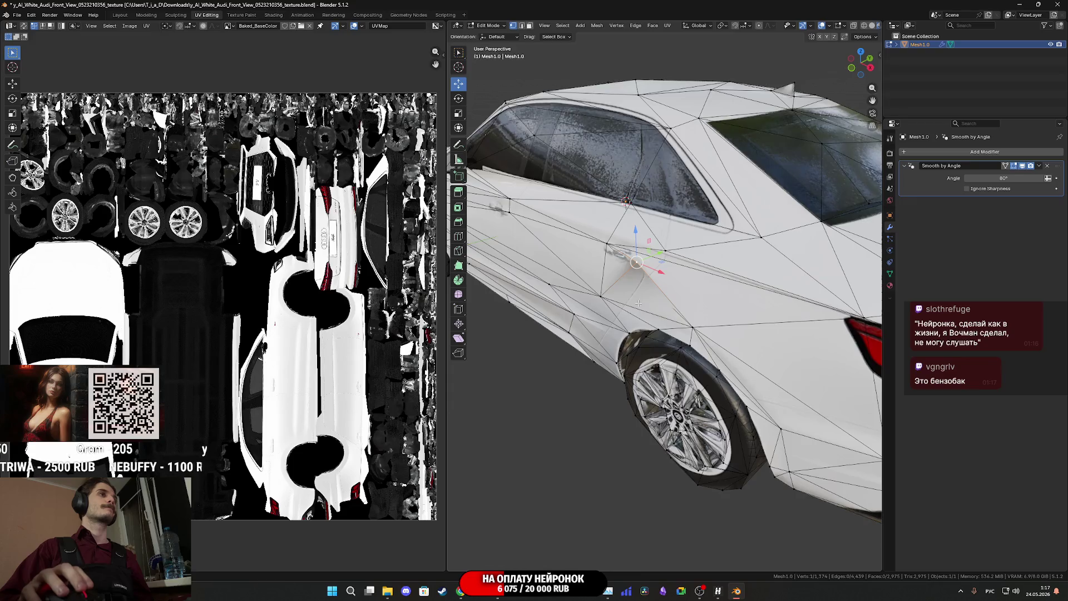
scroll(618, 299, up, 5)
scroll(589, 307, down, 5)
key(Tab)
scroll(702, 313, down, 3)
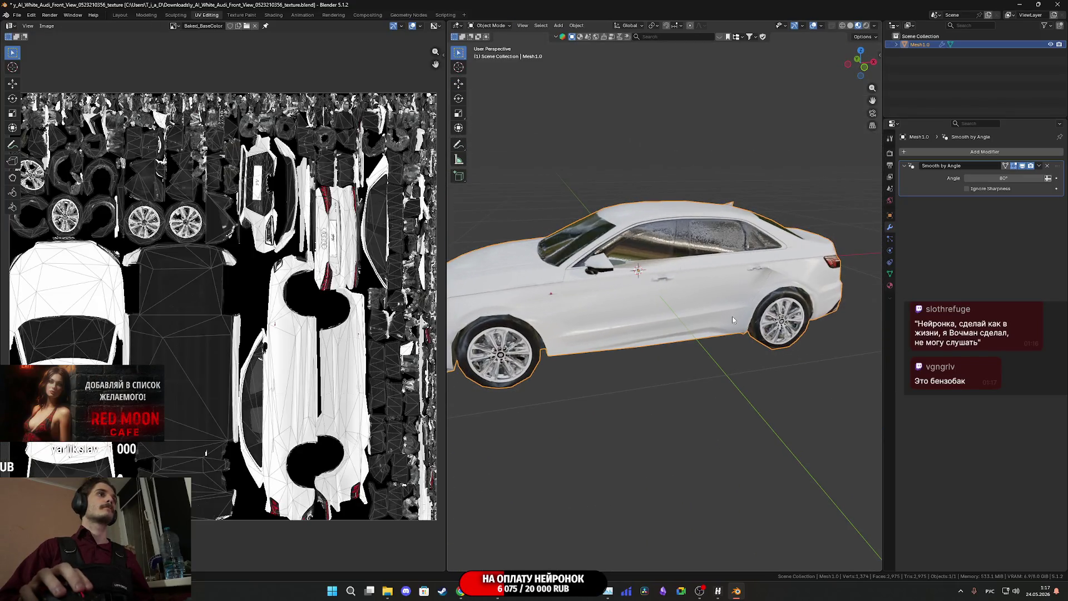
- Switch the car's viewport shading from Material Preview to plain Solid
scroll(732, 316, down, 2)
drag(688, 310, 828, 312)
key(z)
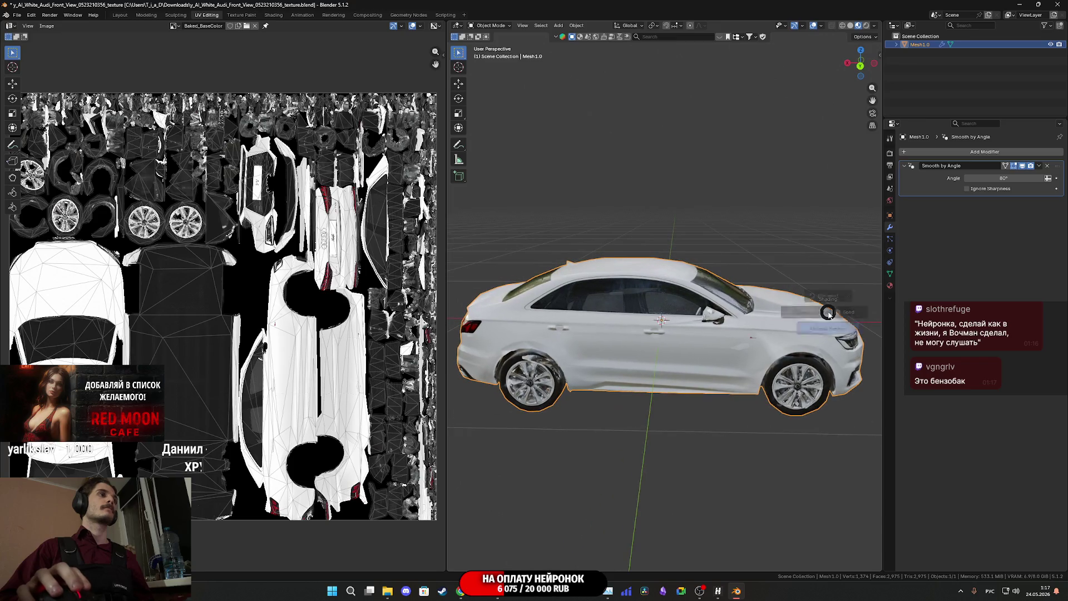
click(827, 333)
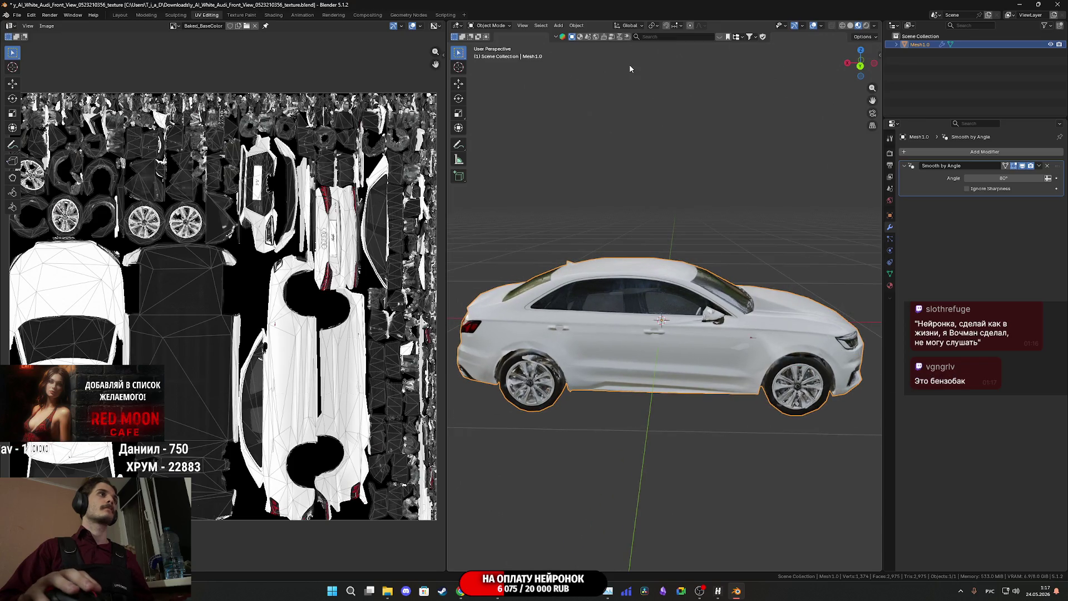
scroll(643, 268, up, 6)
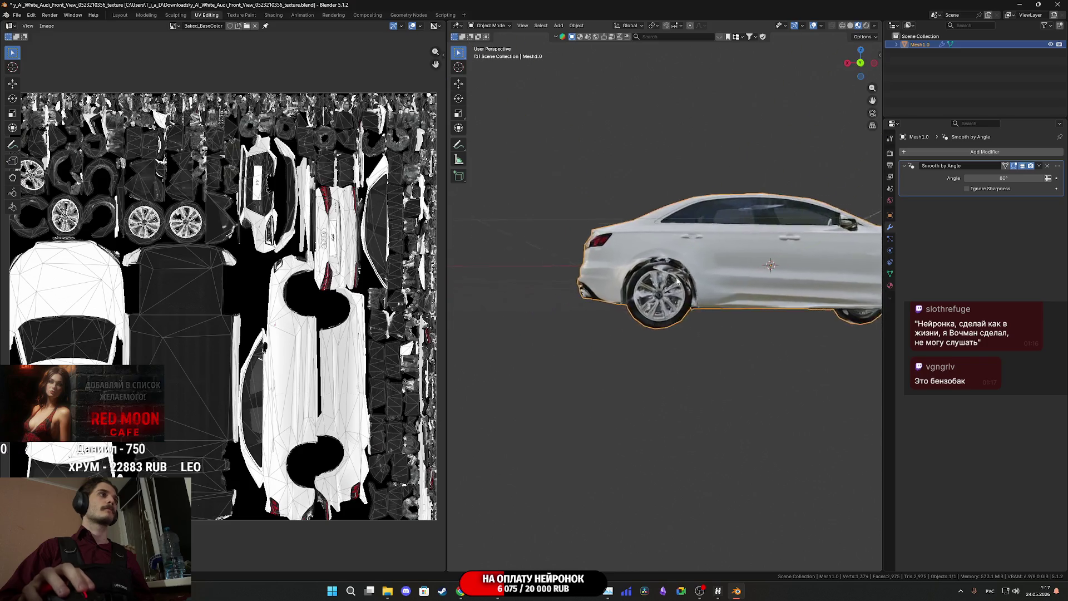
scroll(660, 294, down, 4)
scroll(660, 295, up, 3)
scroll(660, 295, down, 3)
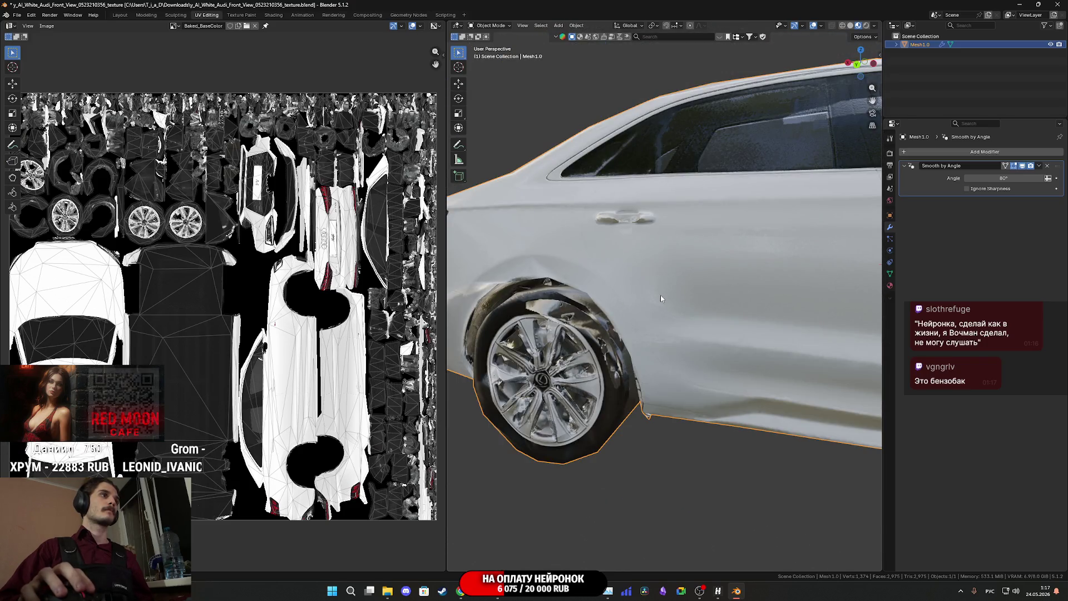
key(z)
click(706, 297)
scroll(652, 311, up, 3)
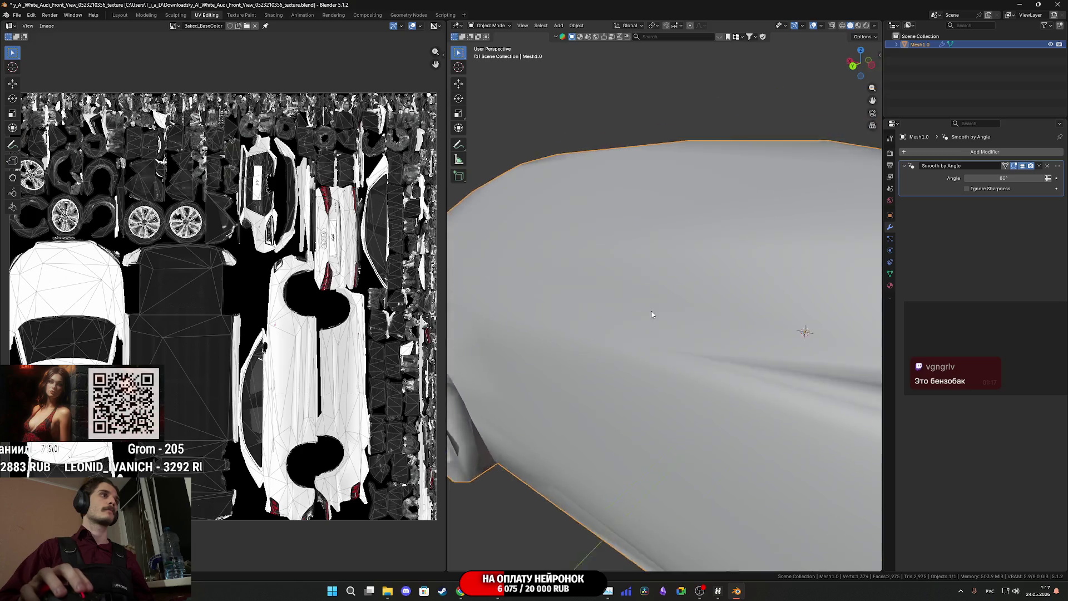
scroll(671, 295, down, 2)
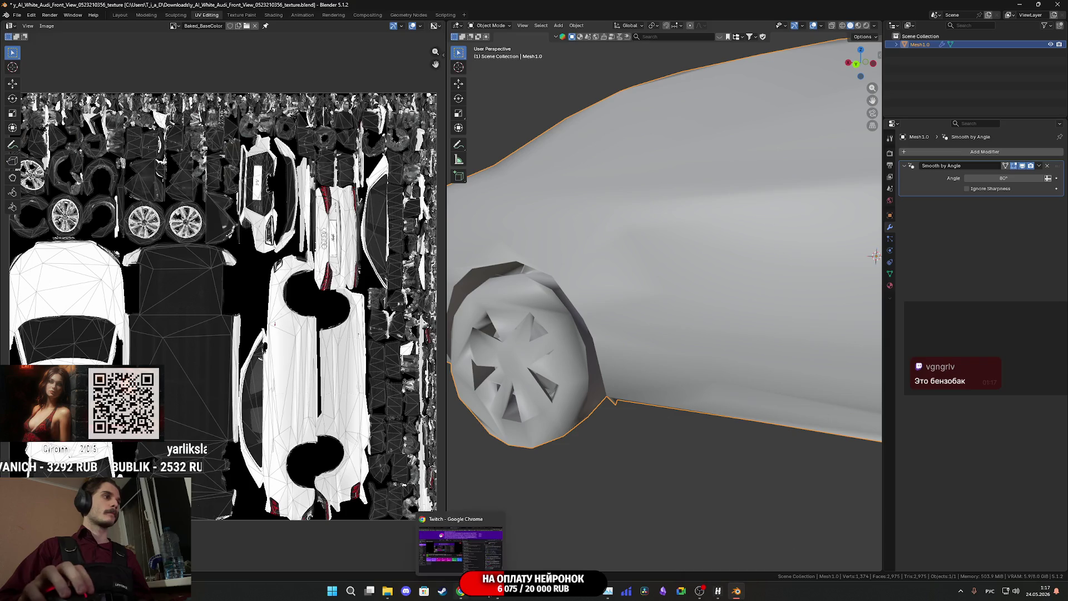
- Glance at the Twitch stream manager, then open the Downloads folder in File Explorer
mouse_move(496, 597)
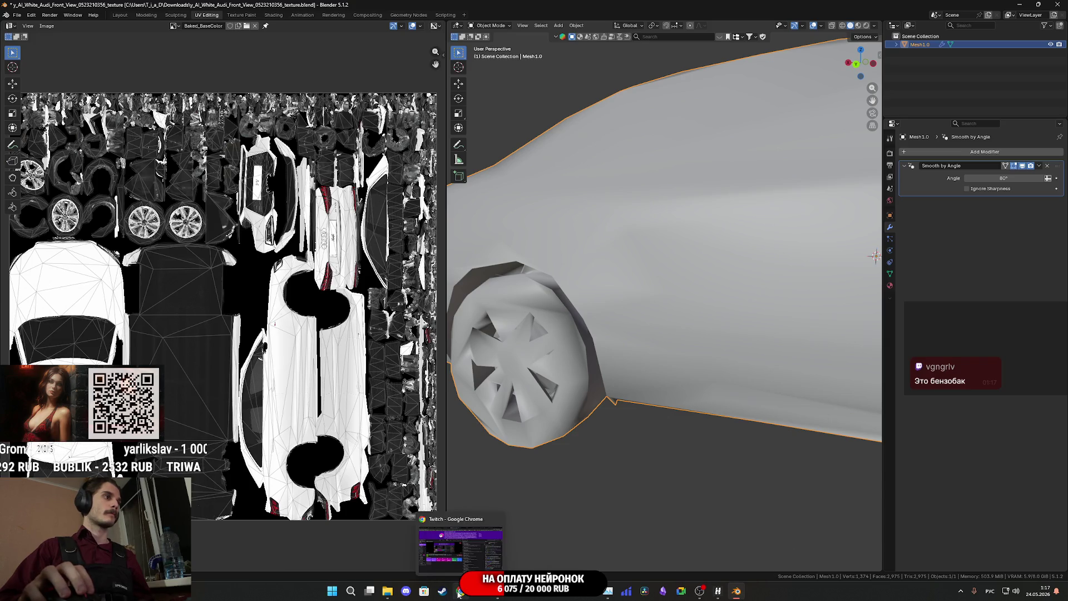
click(459, 593)
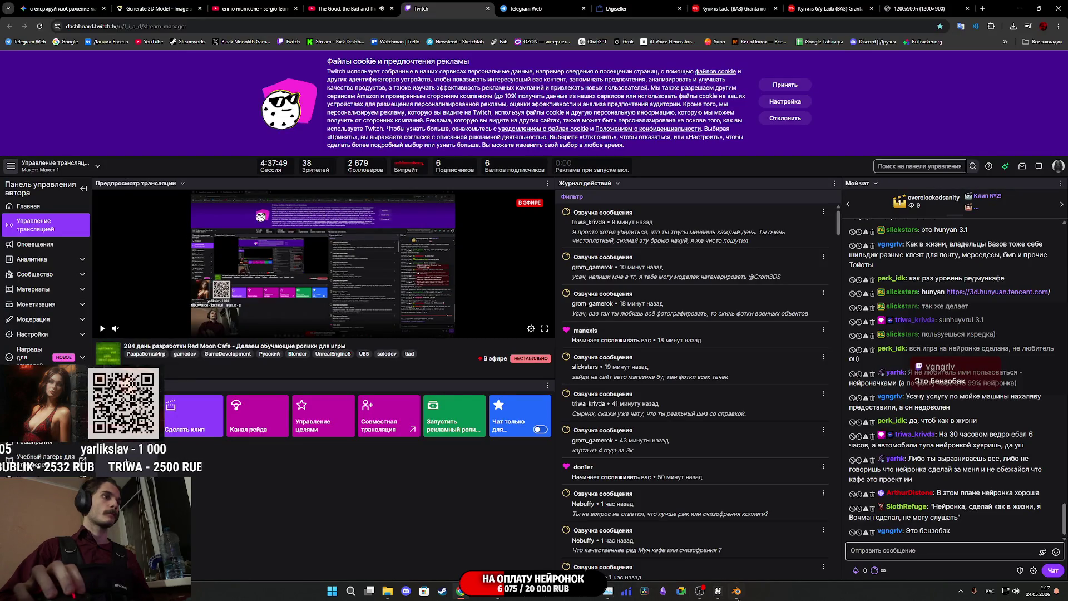
click(736, 591)
click(387, 590)
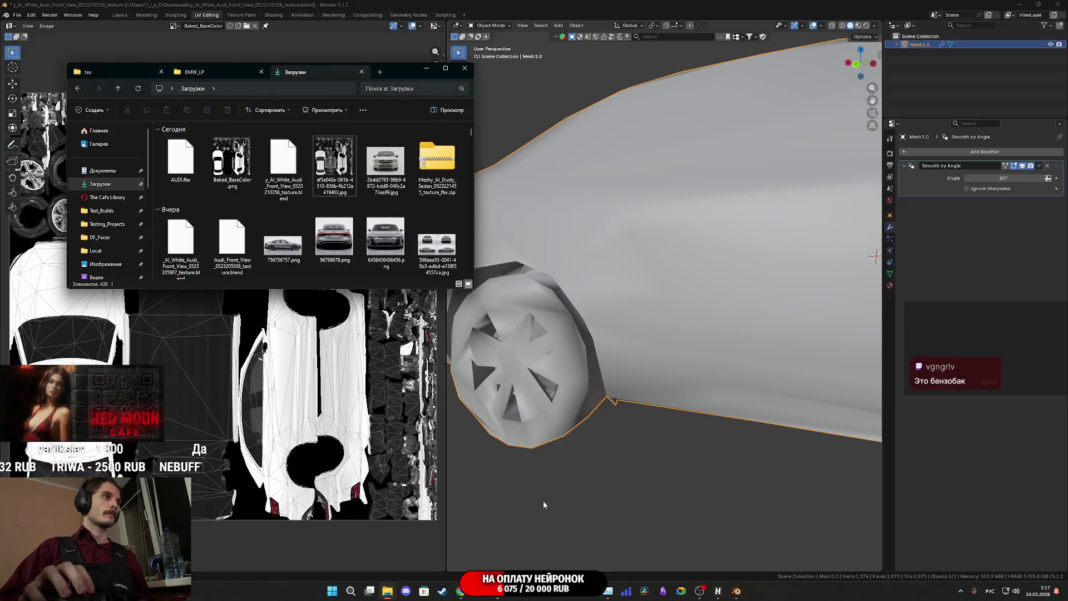
- Refresh Downloads and extract the Meshy zip archive into the Downloads folder
click(138, 90)
right_click(184, 171)
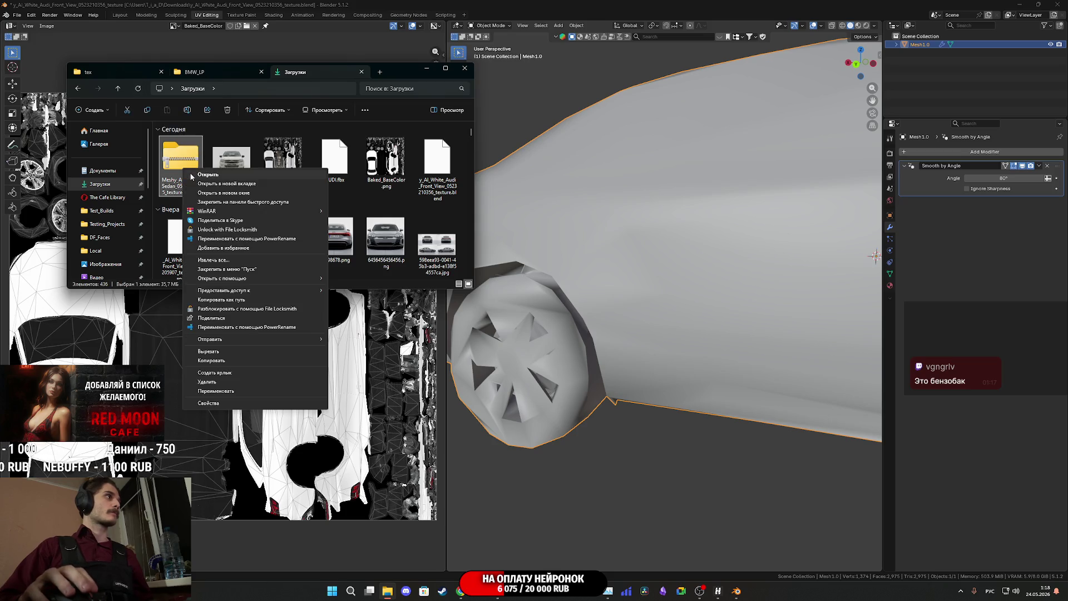
mouse_move(244, 211)
click(367, 221)
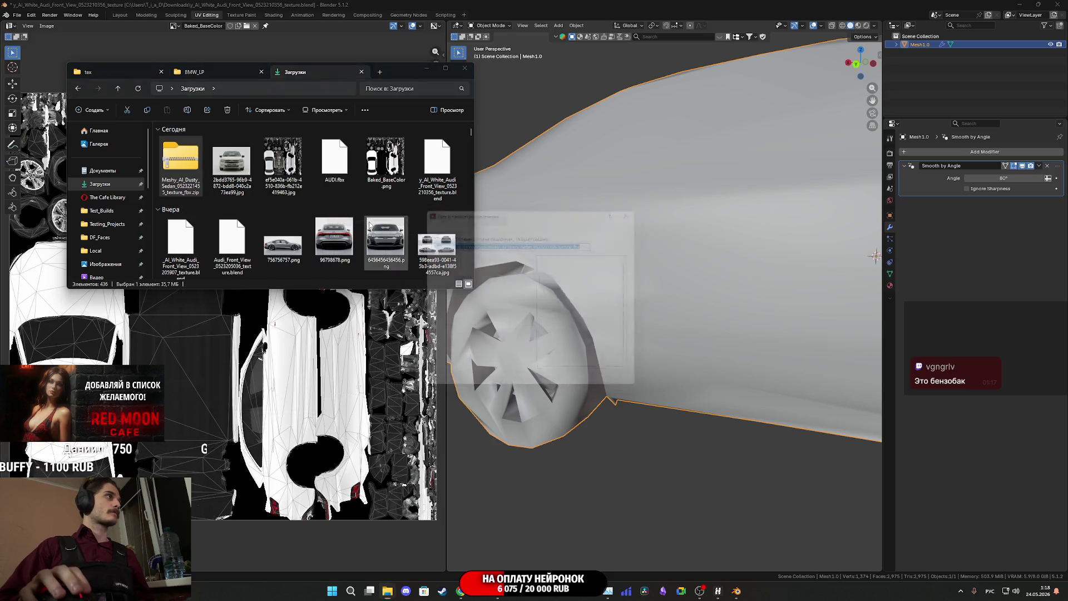
click(567, 390)
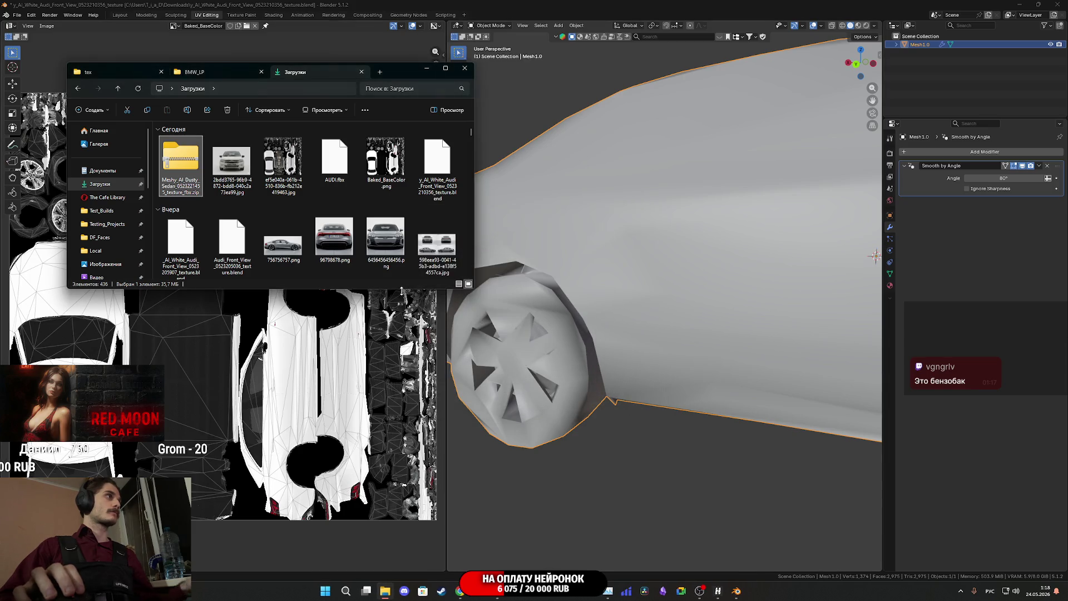
- Open the extracted Meshy sedan folder, preview its texture, and drag the FBX into Blender
double_click(188, 234)
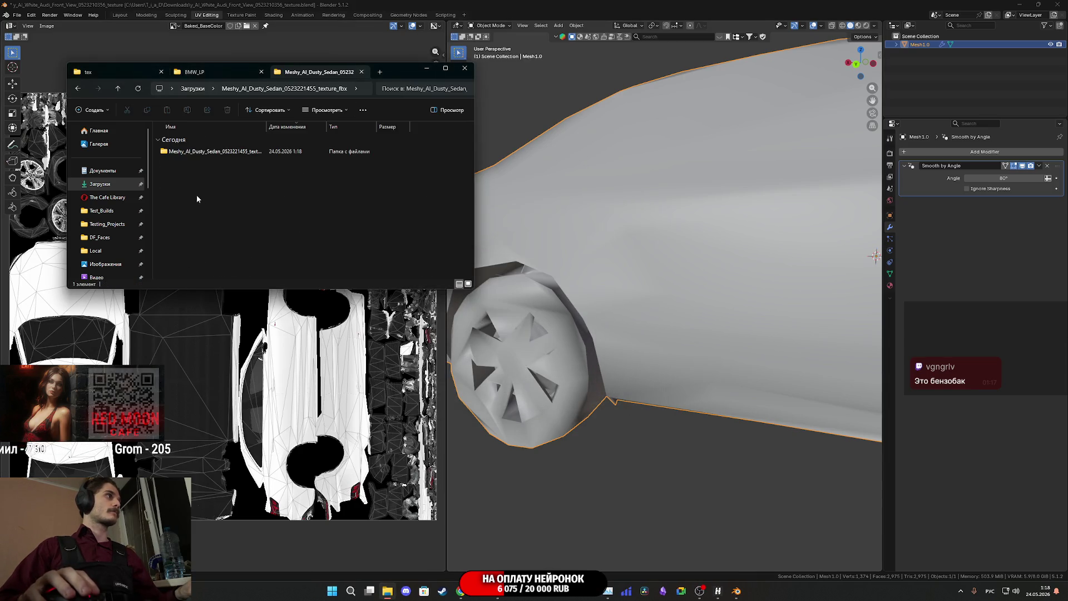
click(468, 284)
double_click(226, 149)
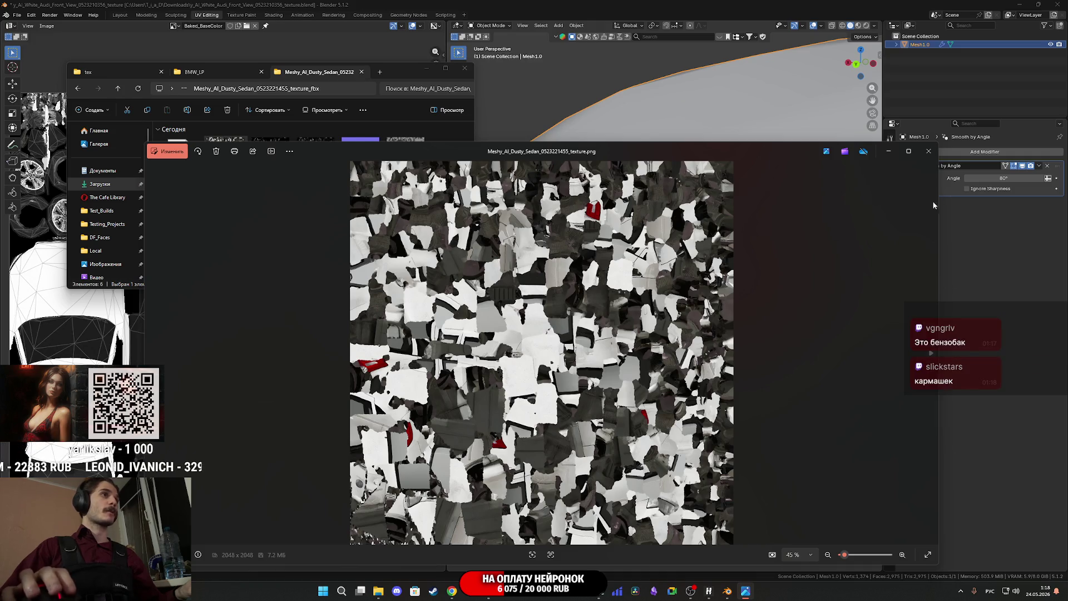
click(934, 158)
click(167, 170)
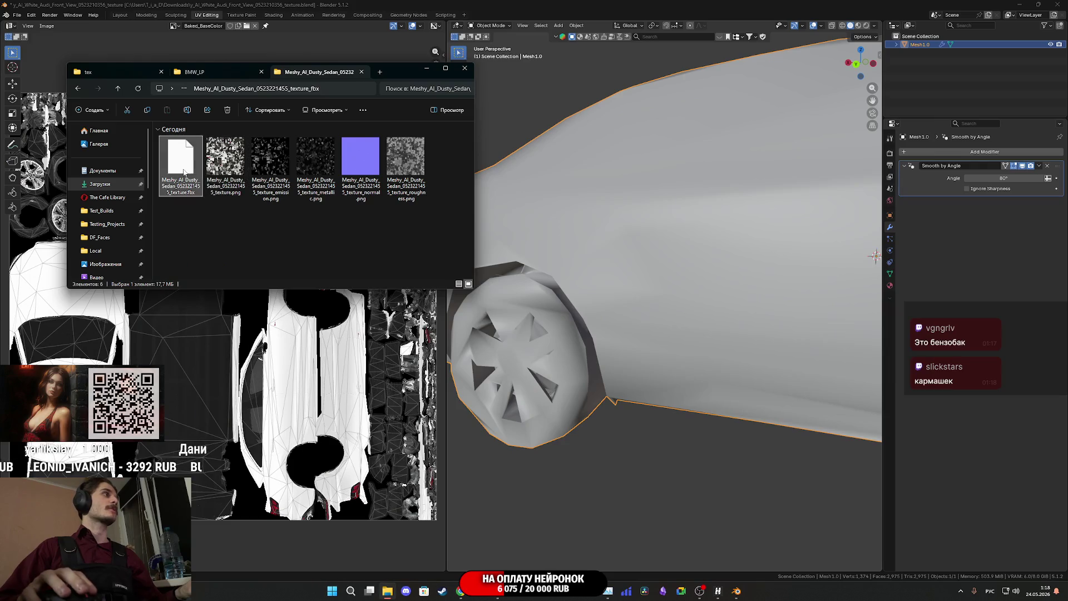
drag(167, 170, 636, 431)
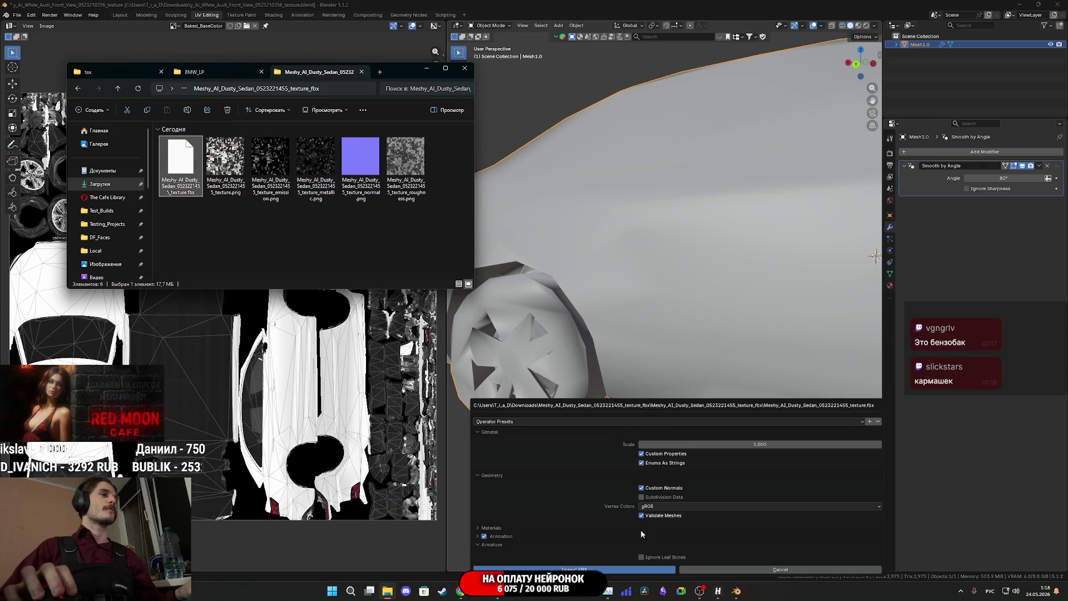
- Import the FBX, frame the new sedan, and hide the older Mesh1.0 car
click(578, 569)
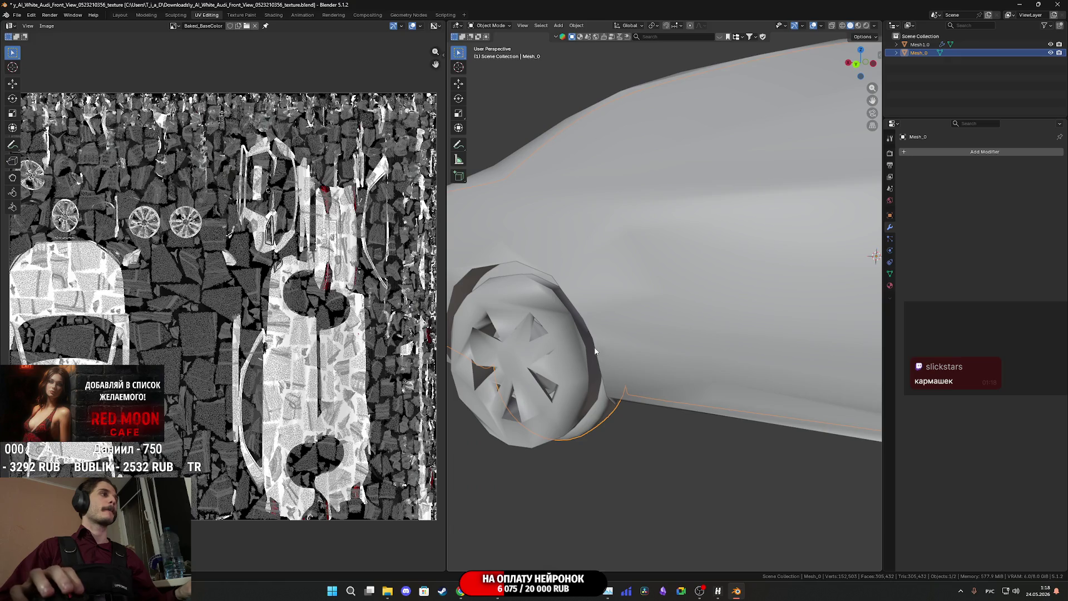
key(KP_Decimal)
scroll(659, 331, down, 3)
drag(659, 331, 654, 343)
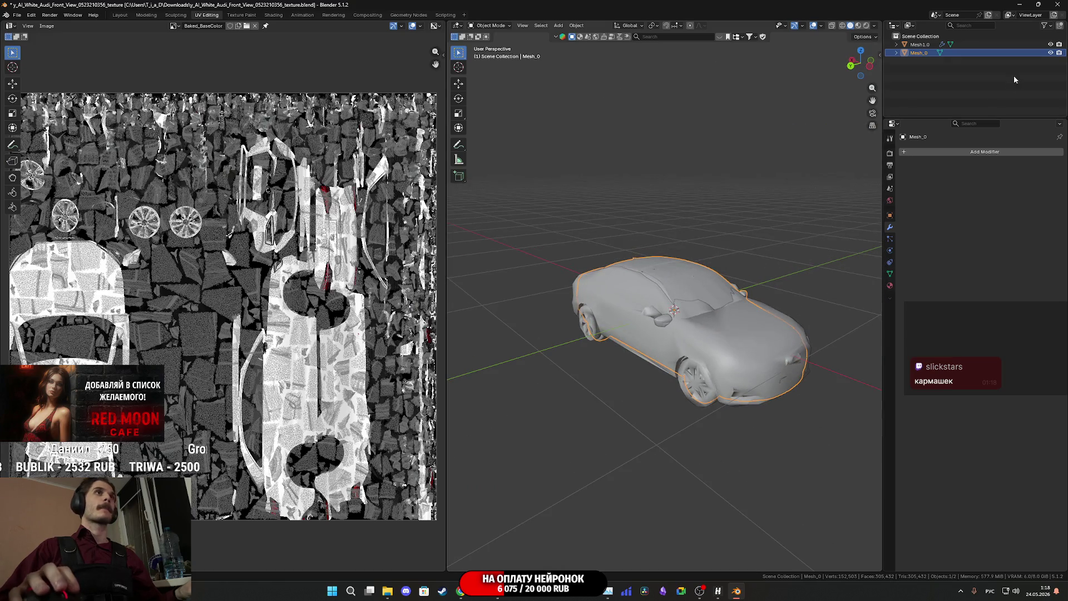
click(1051, 44)
scroll(743, 352, up, 3)
drag(744, 351, 715, 340)
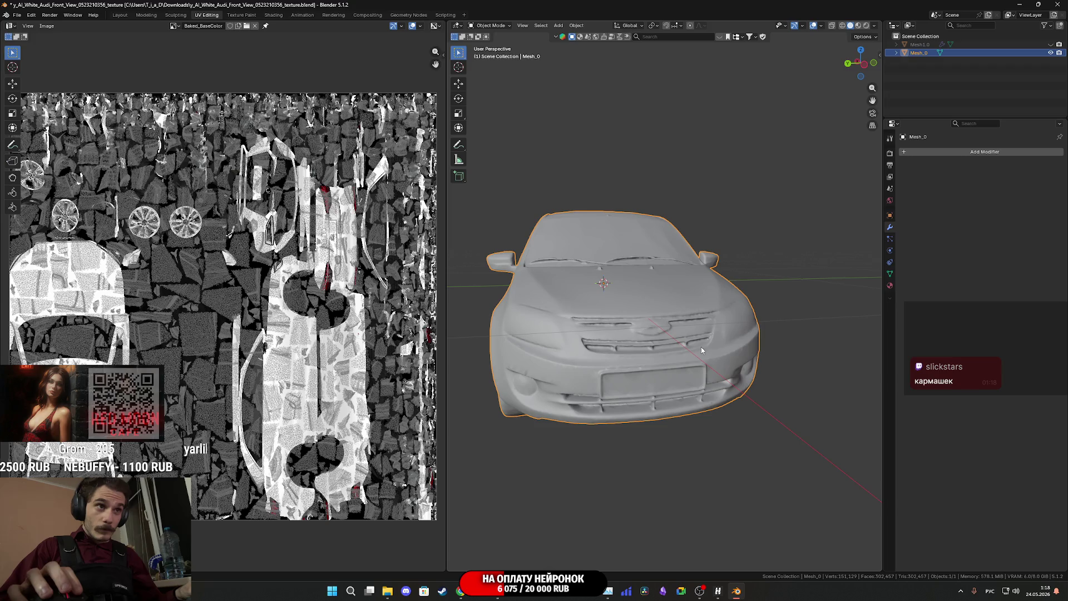
- Display the sedan in Material Preview shading and orbit to view it from rear-left
key(z)
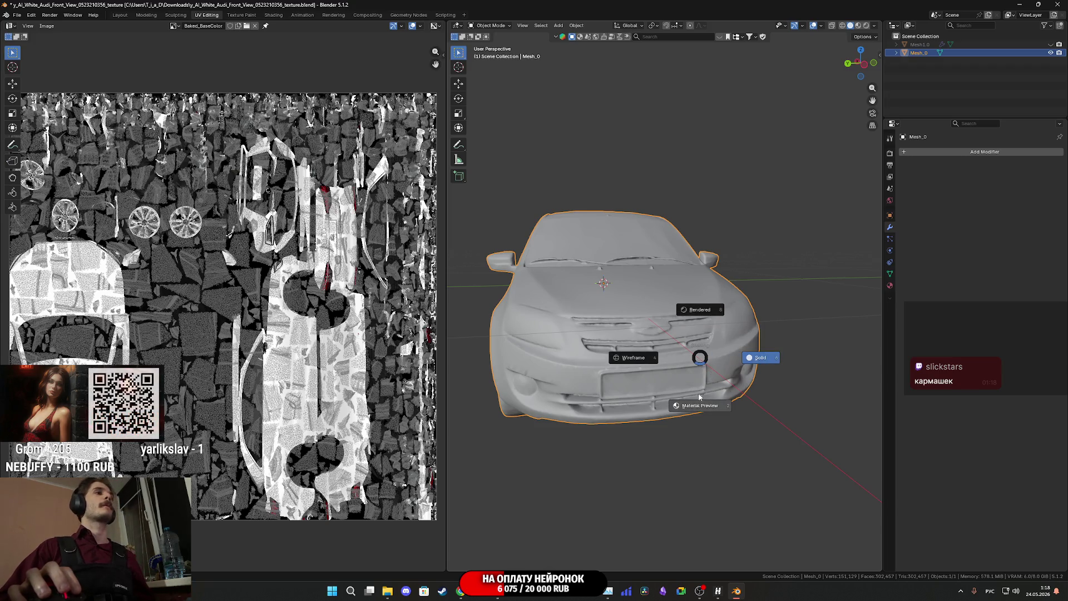
click(695, 407)
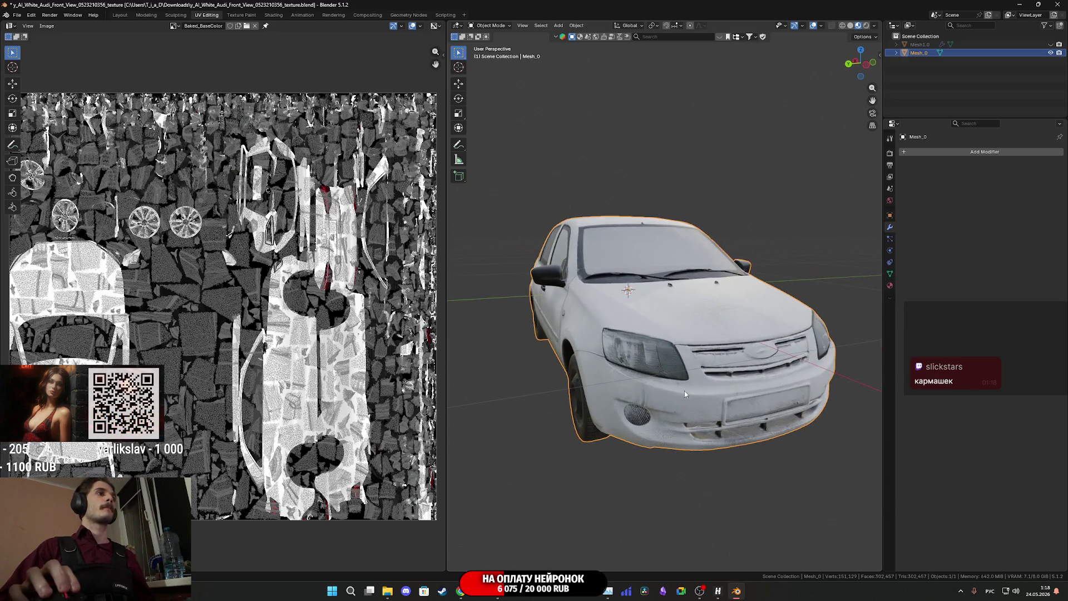
scroll(740, 392, down, 3)
mouse_move(770, 394)
mouse_down()
mouse_move(683, 385)
mouse_move(745, 379)
mouse_move(582, 378)
mouse_move(728, 377)
mouse_move(639, 379)
mouse_move(669, 370)
mouse_up()
scroll(683, 385, up, 5)
scroll(745, 379, down, 3)
scroll(723, 381, up, 2)
scroll(723, 381, up, 2)
scroll(579, 379, down, 3)
scroll(675, 374, up, 2)
scroll(685, 374, down, 2)
scroll(658, 386, up, 2)
scroll(674, 371, up, 2)
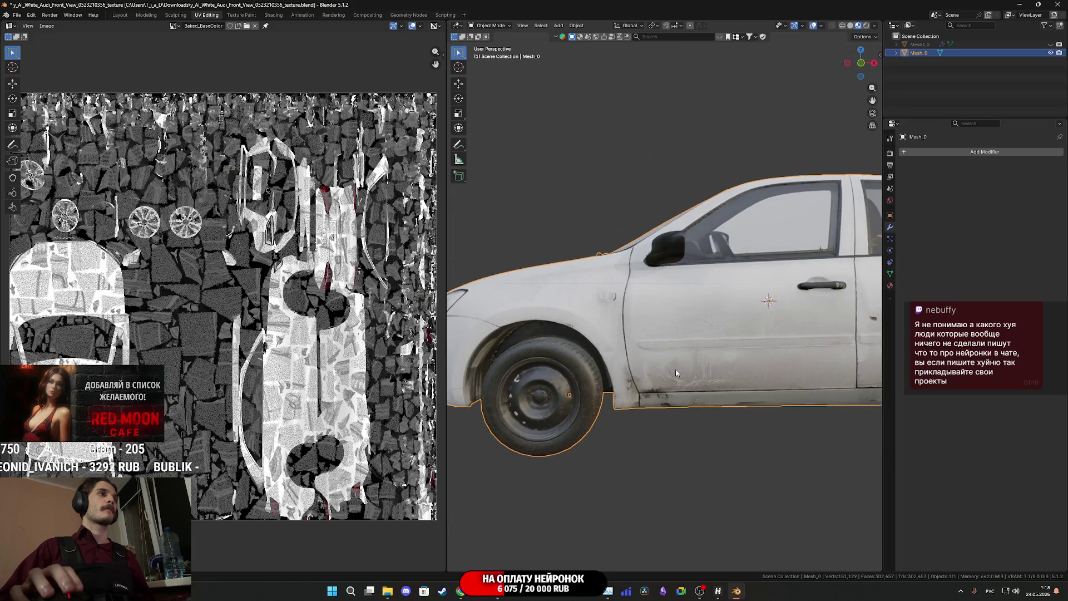
scroll(652, 366, down, 4)
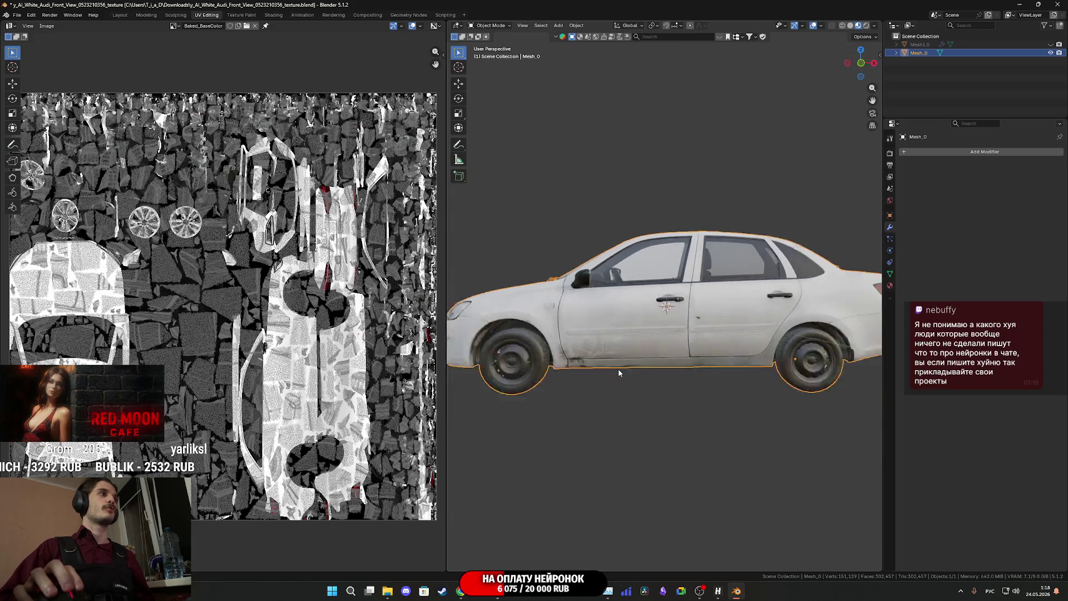
- Orbit around the textured sedan's rear and left side to inspect it
mouse_move(618, 372)
mouse_down()
mouse_move(574, 362)
mouse_move(501, 372)
mouse_up()
scroll(504, 366, up, 5)
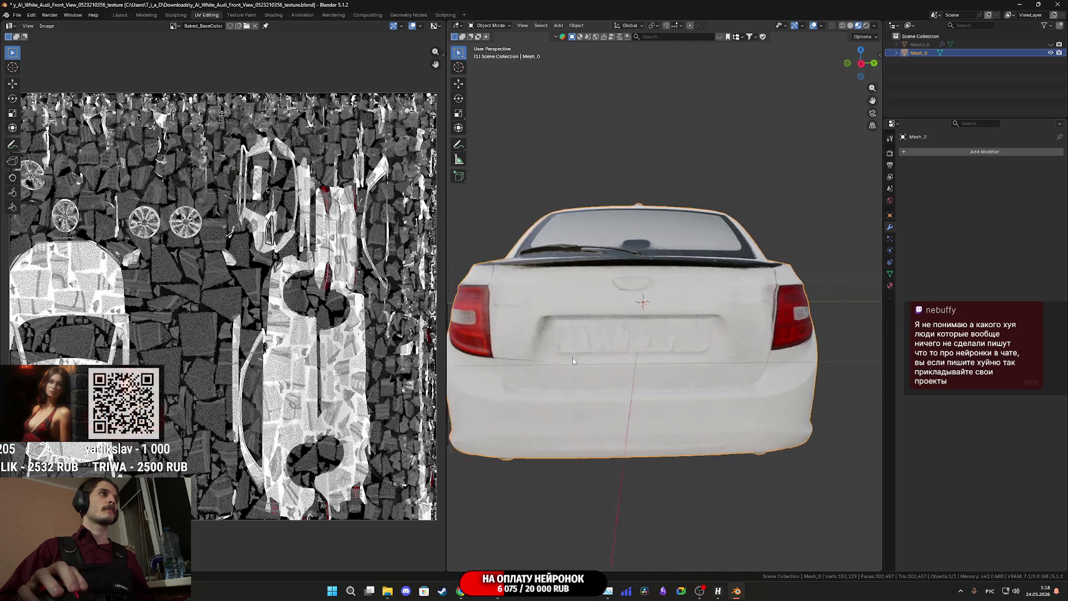
scroll(603, 359, up, 2)
scroll(603, 359, down, 4)
mouse_move(602, 359)
mouse_down()
mouse_move(766, 359)
mouse_move(579, 363)
mouse_move(690, 384)
mouse_move(753, 375)
mouse_move(775, 353)
mouse_move(812, 357)
mouse_move(791, 349)
mouse_move(701, 362)
mouse_move(716, 369)
mouse_move(723, 352)
mouse_move(541, 359)
mouse_up()
scroll(790, 348, up, 3)
scroll(763, 349, down, 3)
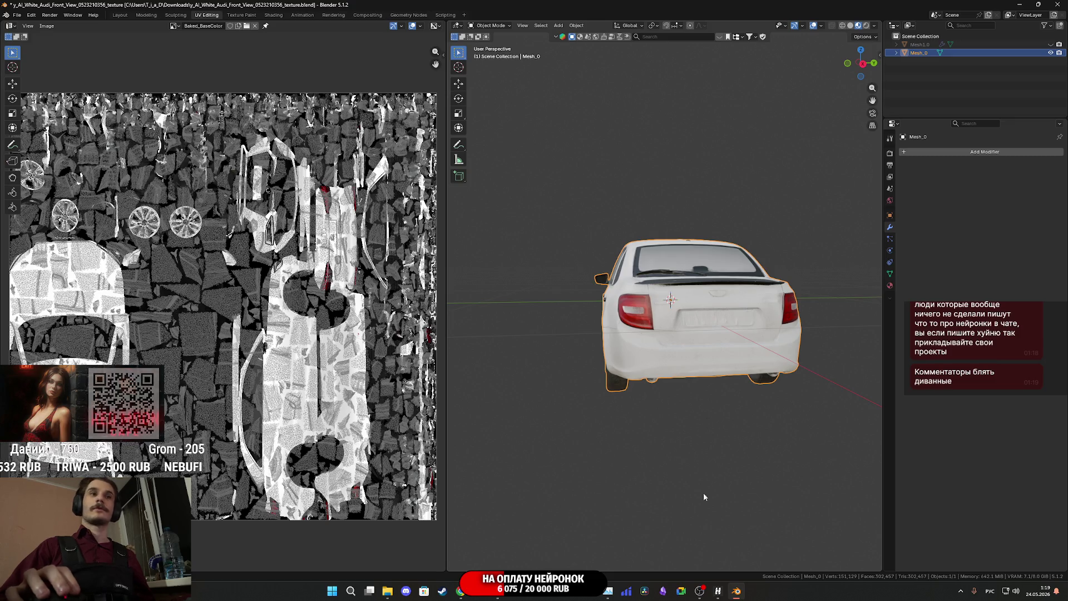
- Bring up Chrome's Twitch stream manager, live for over 4 hours 40 minutes
click(460, 592)
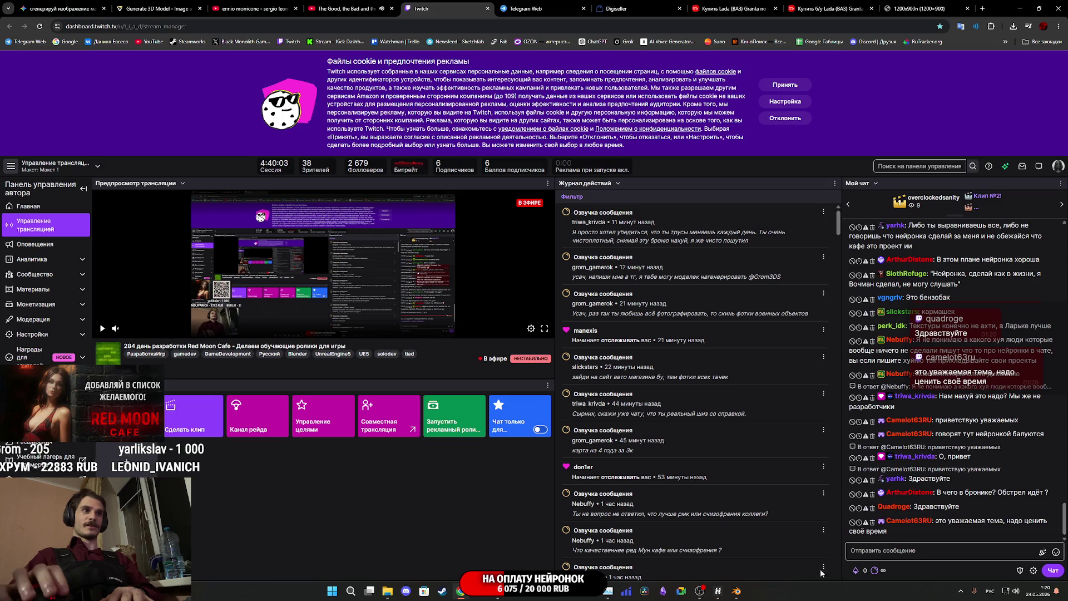
mouse_move(500, 596)
click(737, 591)
mouse_move(840, 320)
mouse_down()
mouse_move(822, 325)
mouse_move(849, 322)
mouse_move(744, 325)
mouse_up()
drag(747, 320, 839, 331)
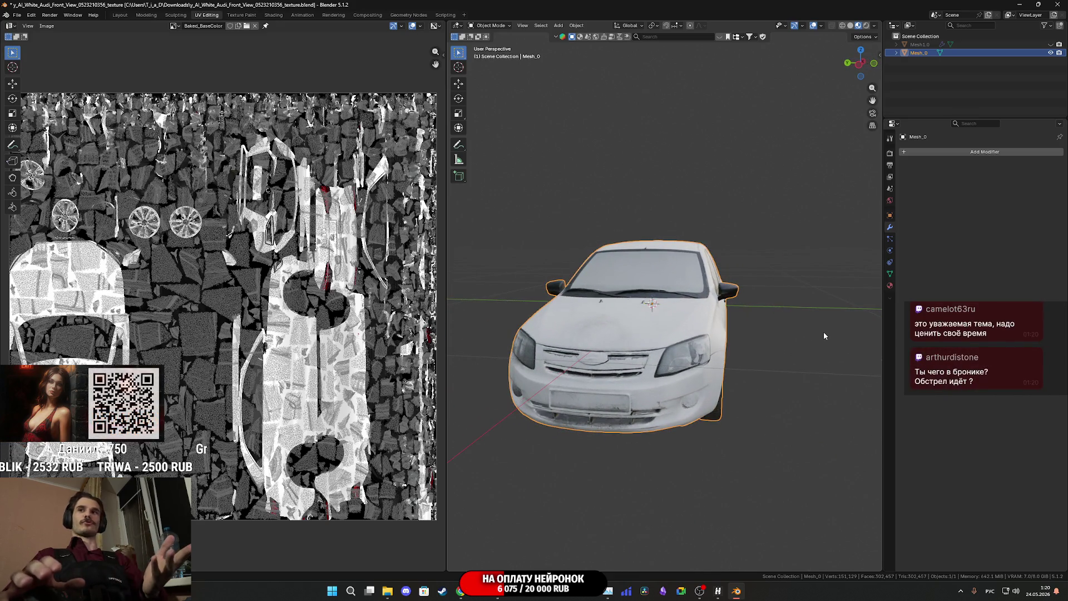
drag(723, 326, 616, 359)
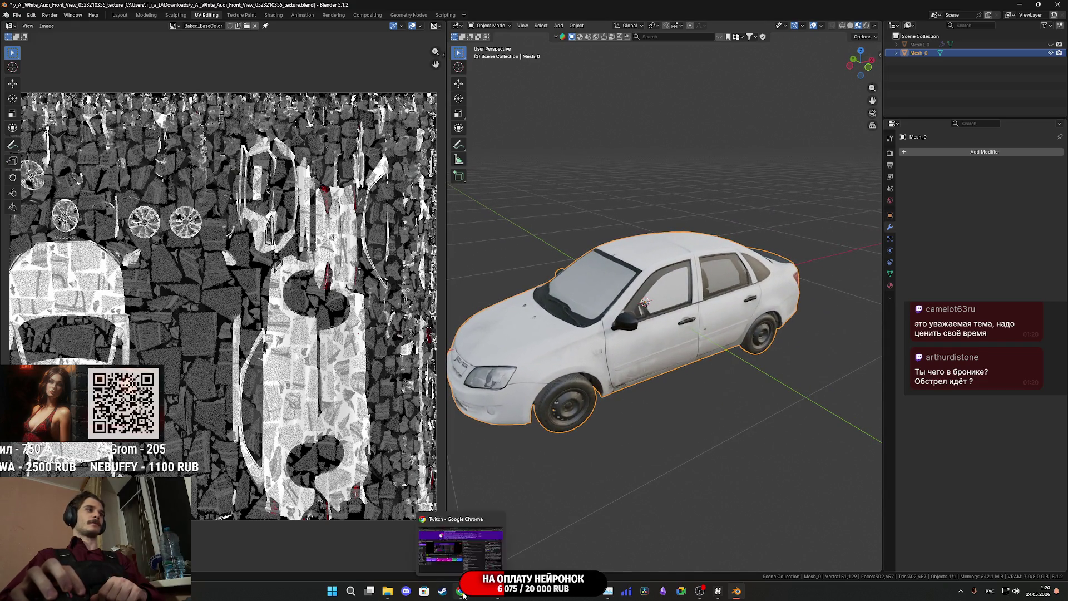
click(461, 591)
key(ctrl+Tab)
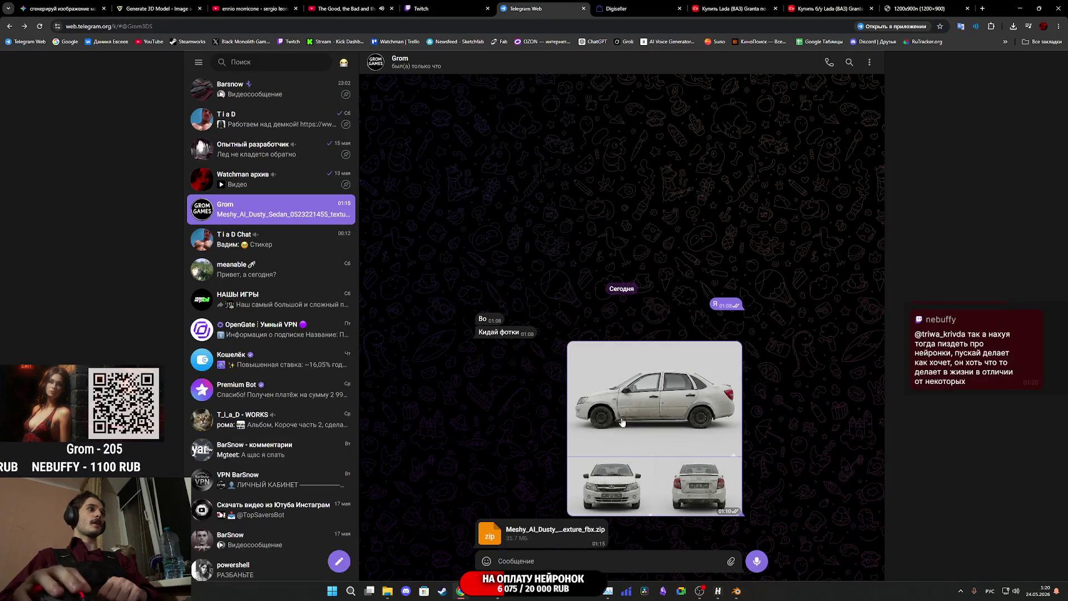
click(631, 484)
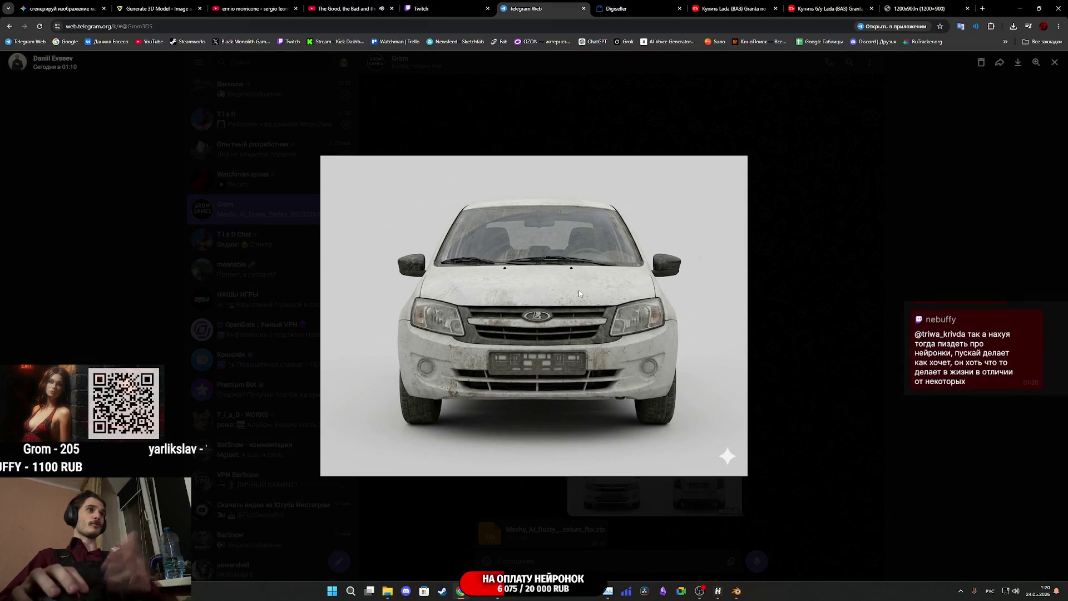
click(805, 342)
click(722, 486)
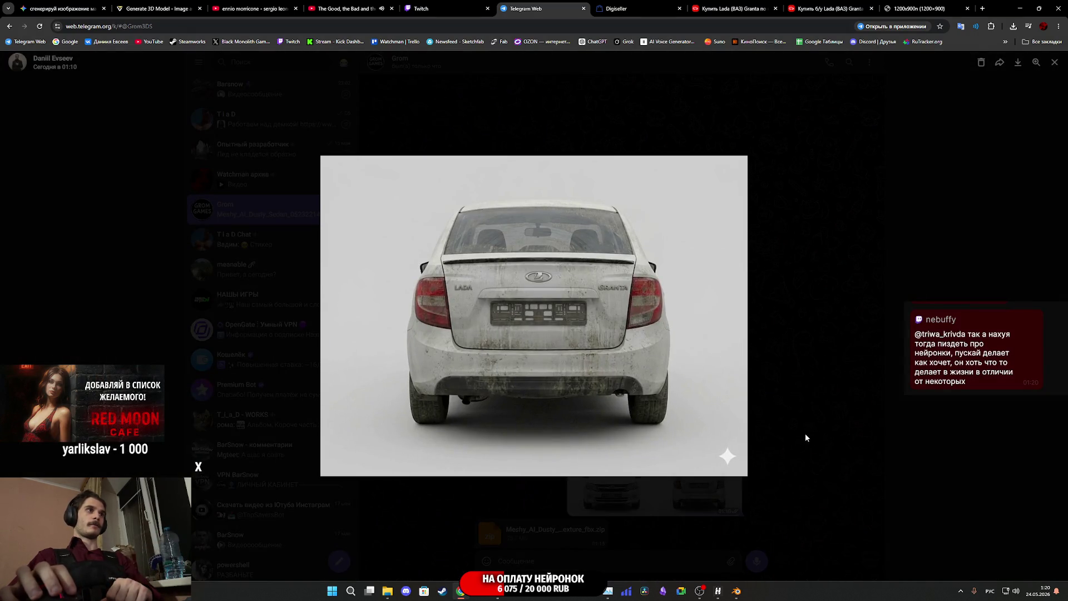
click(806, 433)
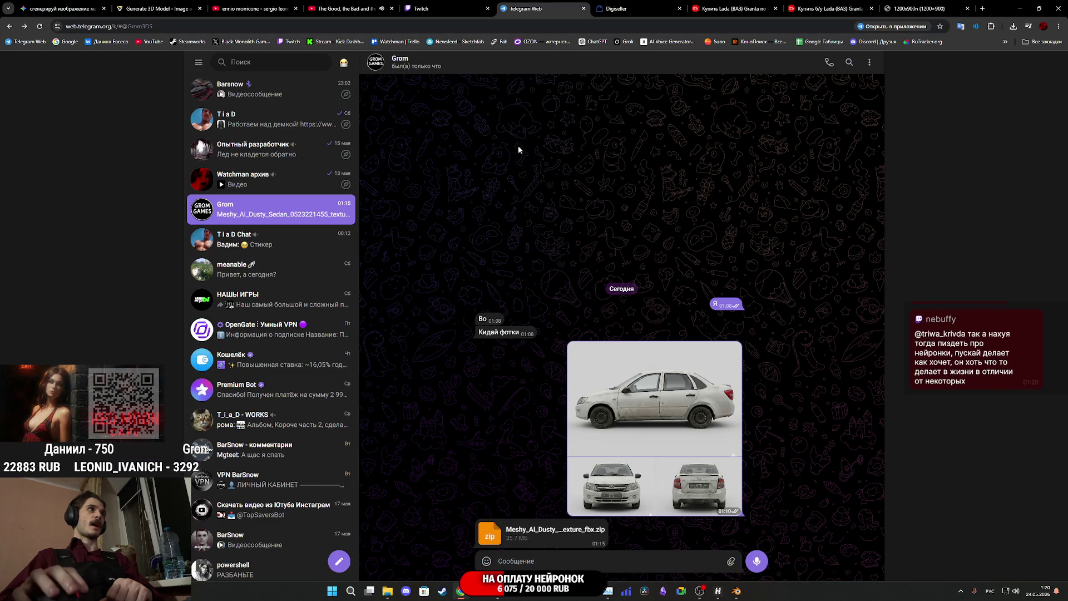
mouse_move(434, 12)
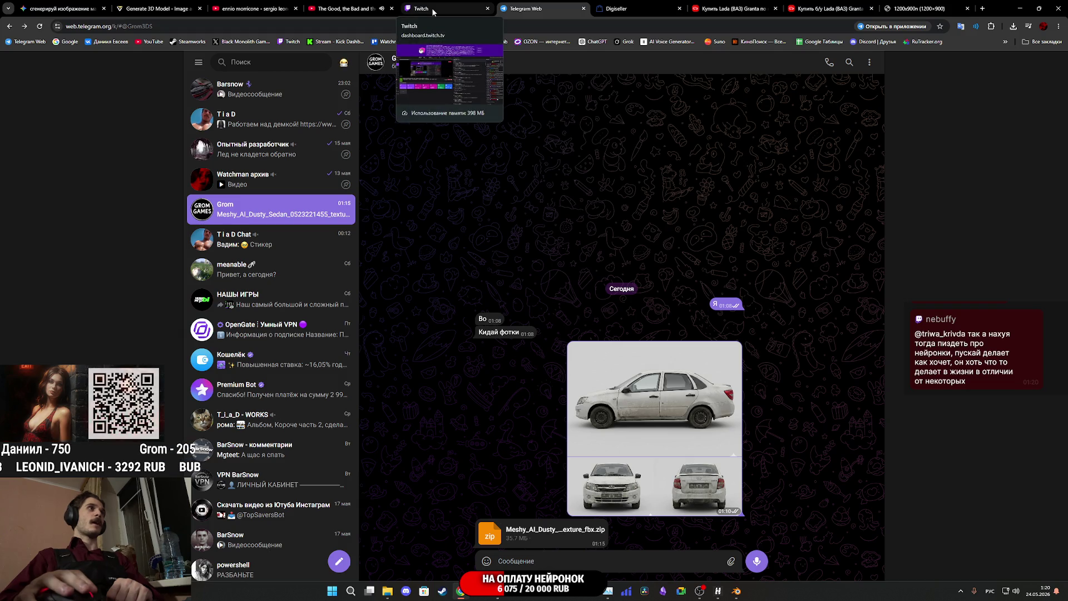
click(433, 13)
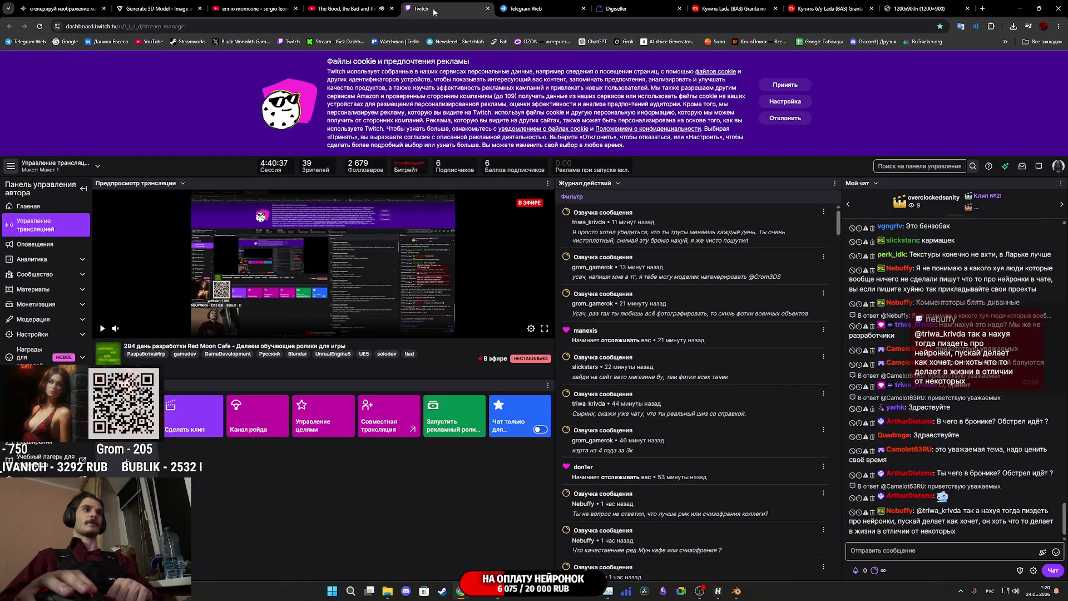
click(135, 7)
- Orbit and zoom the generated white sedan in Tripo to view its front and rear
mouse_move(495, 337)
mouse_down()
mouse_move(611, 341)
mouse_move(397, 346)
mouse_up()
scroll(611, 341, down, 5)
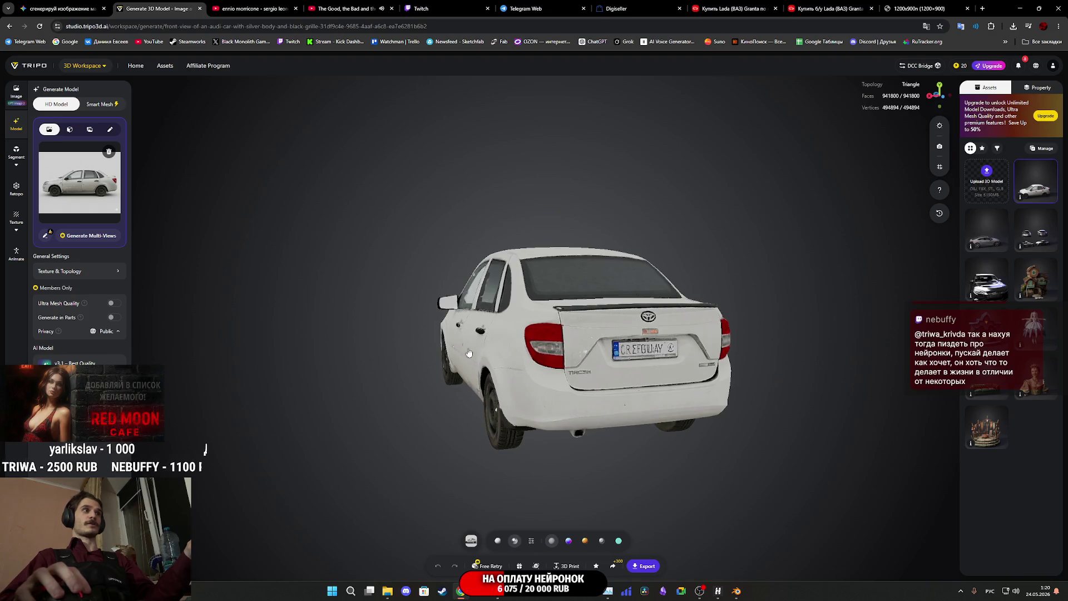
scroll(489, 364, up, 5)
drag(489, 364, 480, 352)
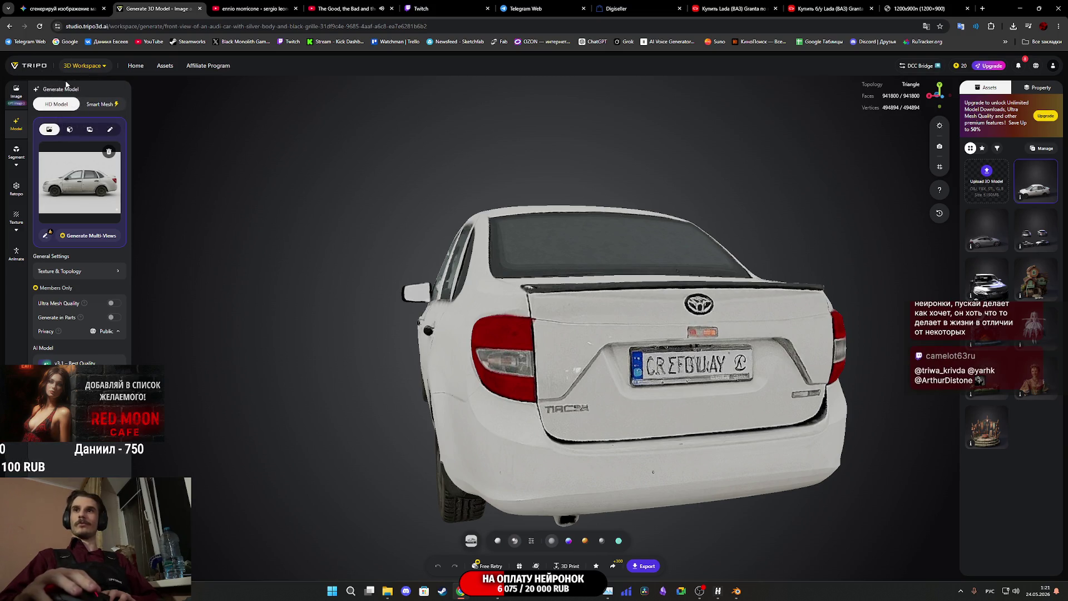
scroll(514, 377, down, 3)
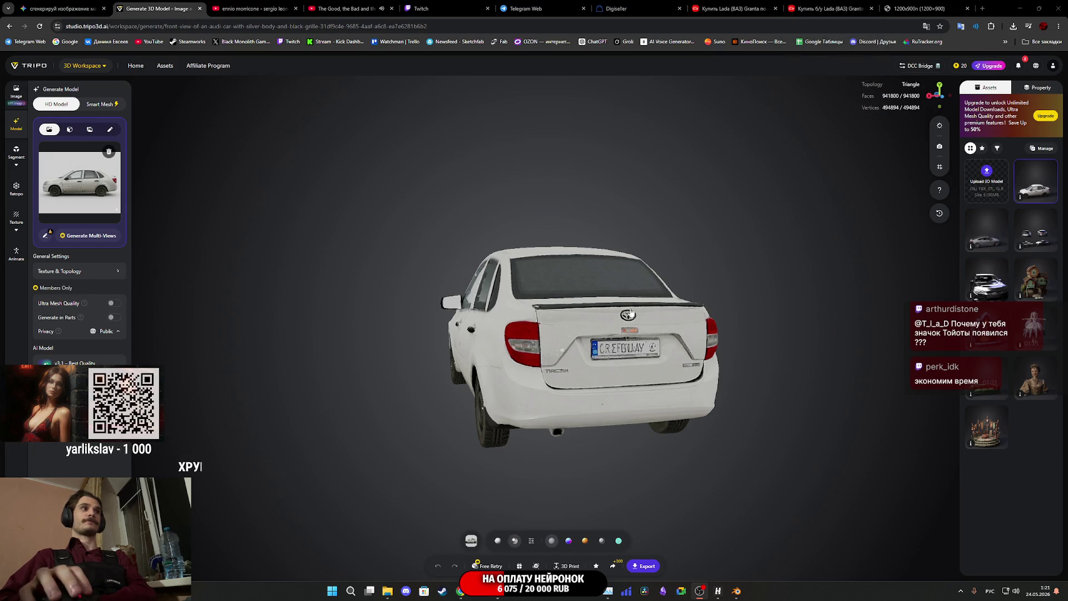
scroll(651, 309, up, 5)
scroll(654, 311, down, 3)
scroll(658, 316, down, 3)
- View the sedan from the left-rear, then fly the Unreal street camera toward the playground
mouse_move(658, 316)
mouse_down()
mouse_move(601, 329)
mouse_move(625, 339)
mouse_move(554, 325)
mouse_move(783, 328)
mouse_move(604, 331)
mouse_up()
scroll(554, 326, up, 3)
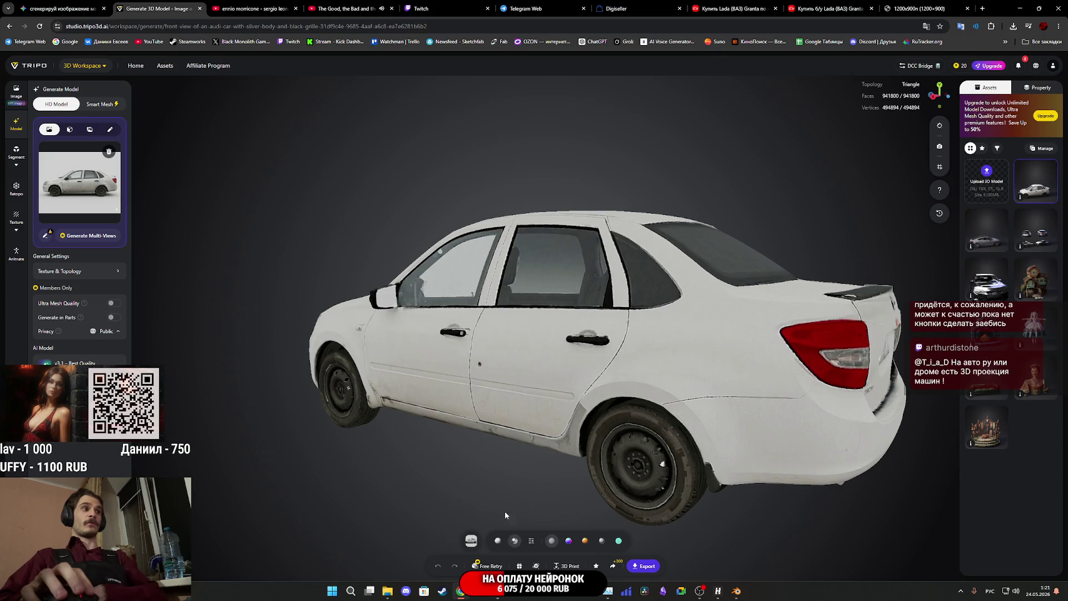
click(498, 591)
mouse_move(621, 303)
mouse_down()
mouse_move(619, 275)
mouse_move(645, 261)
mouse_move(659, 192)
mouse_up()
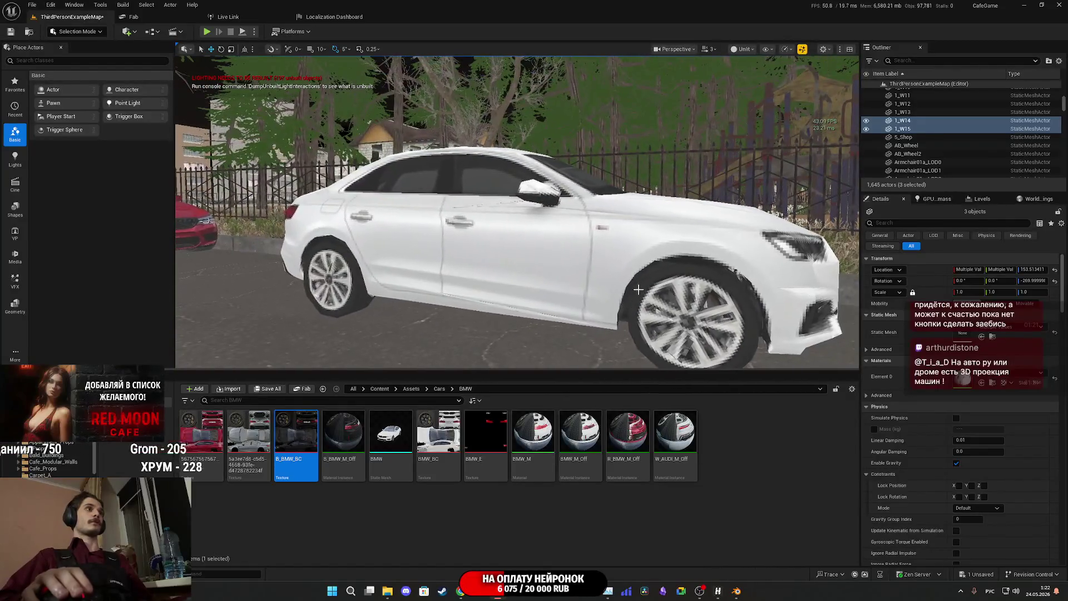
- Select the white car in the level and open, then close, its static mesh editor
click(501, 228)
mouse_move(501, 228)
mouse_down()
mouse_move(507, 217)
mouse_move(375, 217)
mouse_up()
double_click(962, 393)
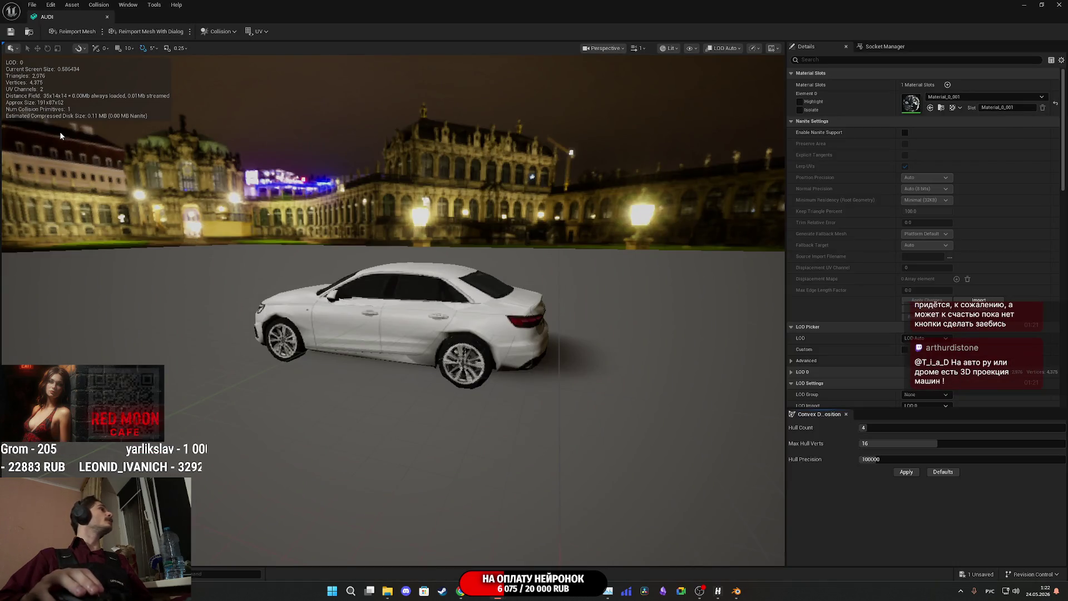
click(1059, 4)
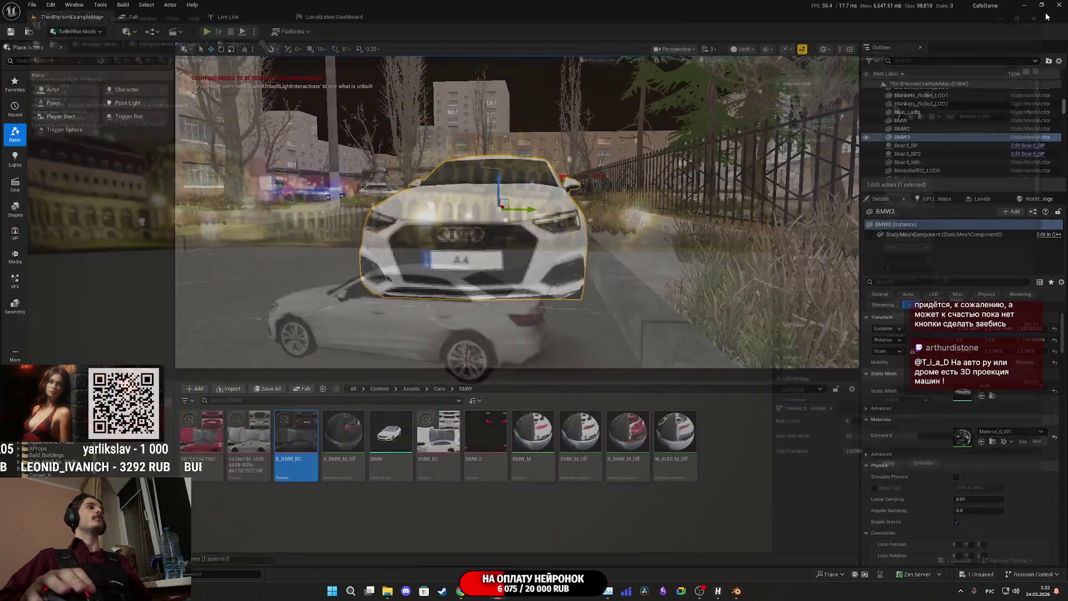
- Orbit around the white car, then move in close to the red BMW's rear and front
mouse_move(517, 223)
mouse_down()
mouse_move(350, 223)
mouse_move(351, 267)
mouse_move(284, 245)
mouse_up()
mouse_move(523, 272)
mouse_down()
mouse_move(563, 272)
mouse_move(552, 211)
mouse_up()
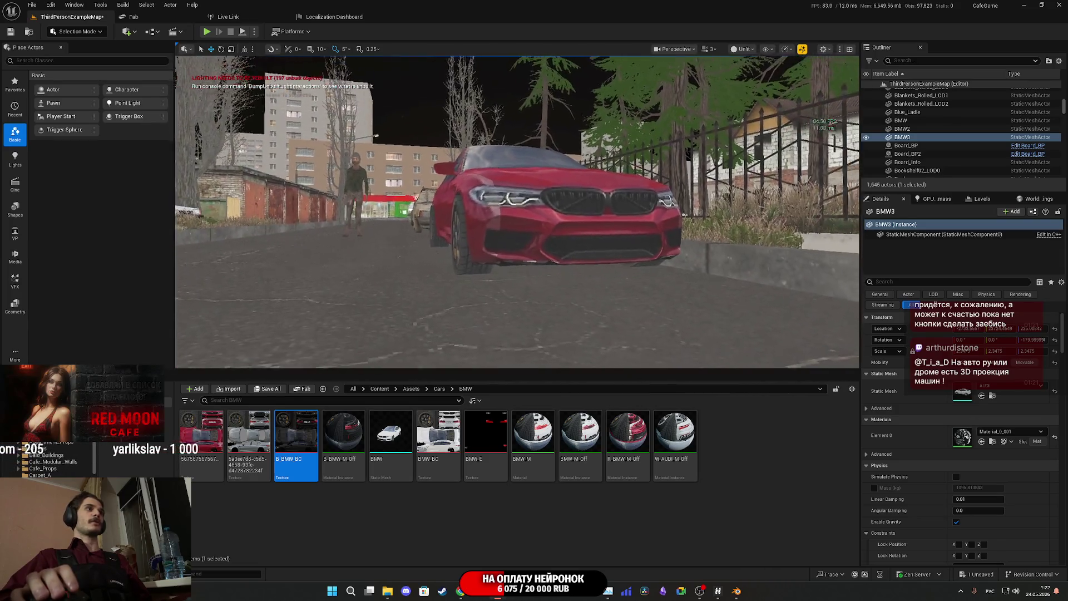
mouse_move(517, 211)
mouse_down()
mouse_move(535, 206)
mouse_move(540, 172)
mouse_up()
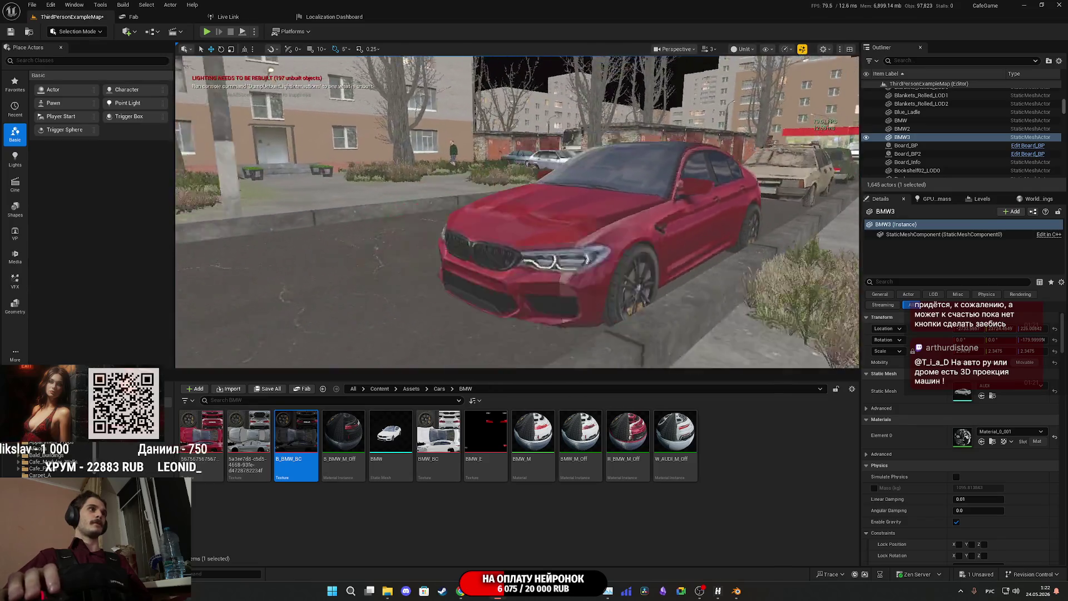
drag(540, 173, 529, 153)
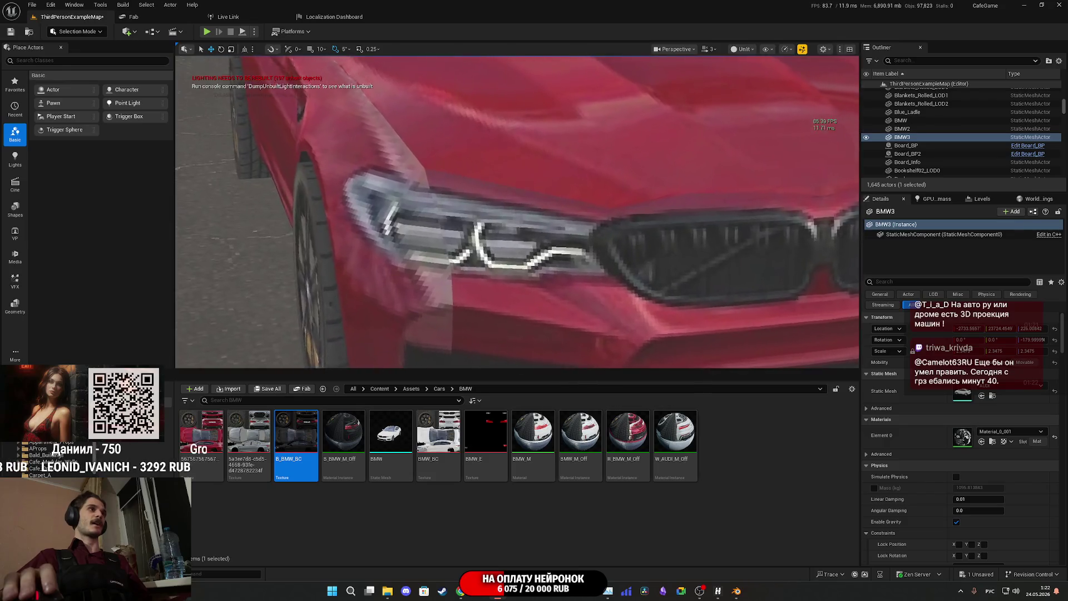
mouse_move(518, 211)
mouse_down()
mouse_move(501, 233)
mouse_move(389, 234)
mouse_move(390, 223)
mouse_up()
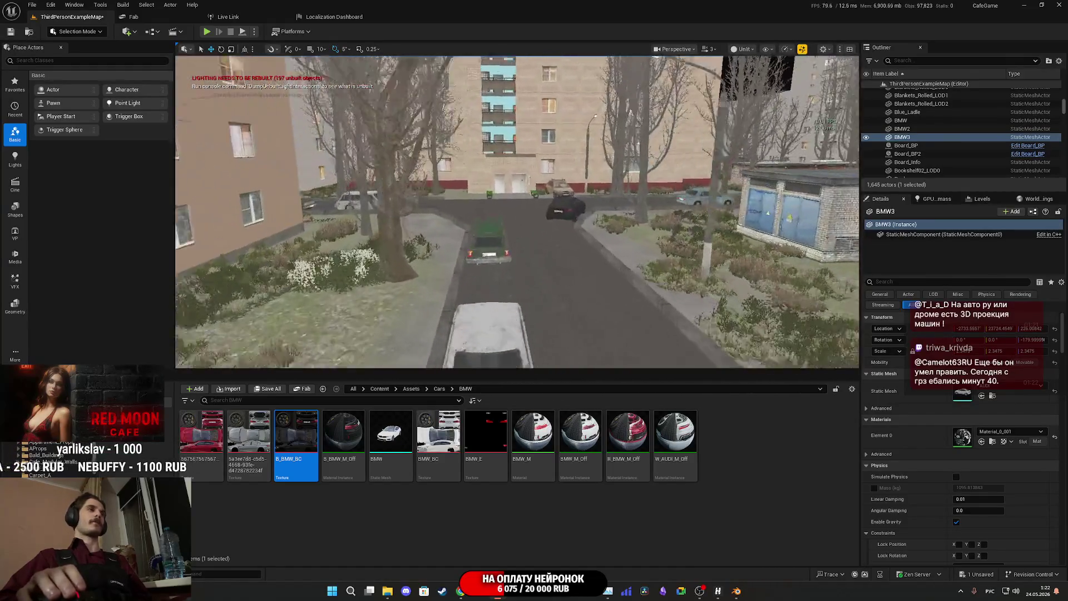
- Fly past the black BMW down the tree-lined street and buildings, then bring up Tripo in Chrome
key(w)
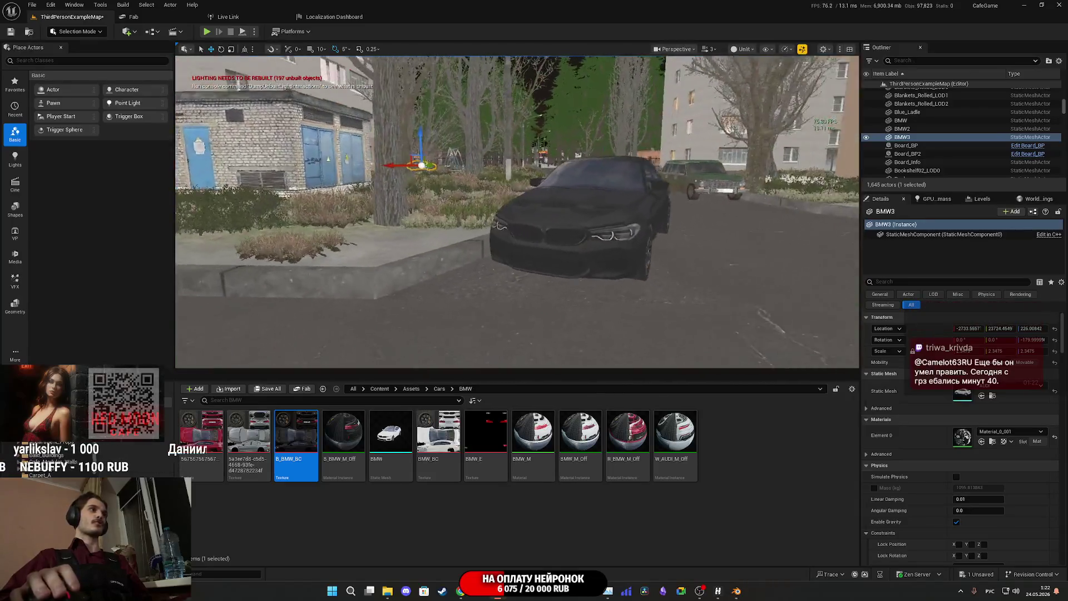
key(a)
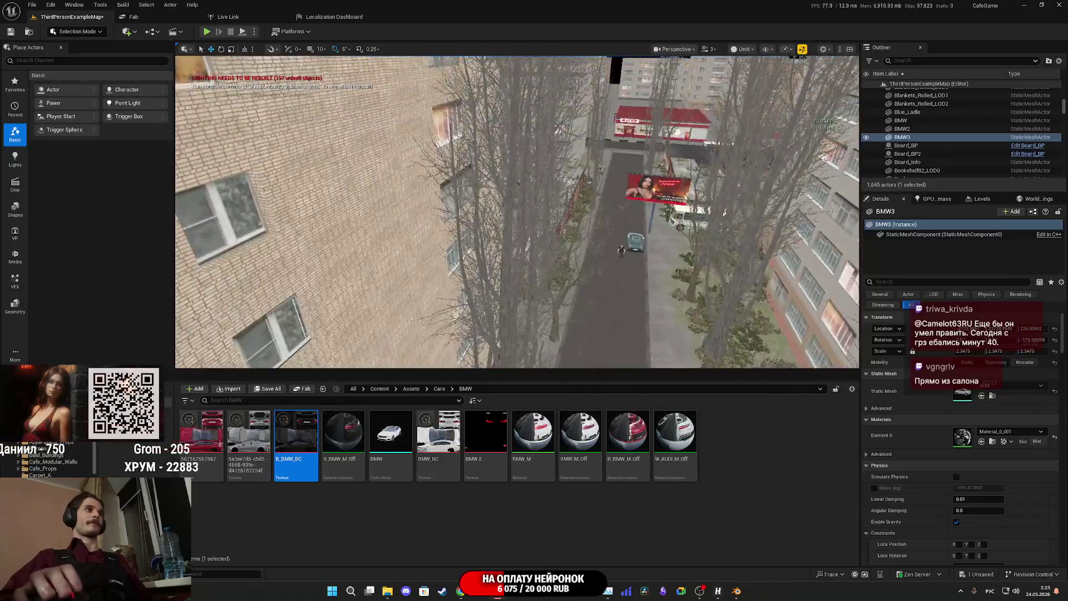
key(a)
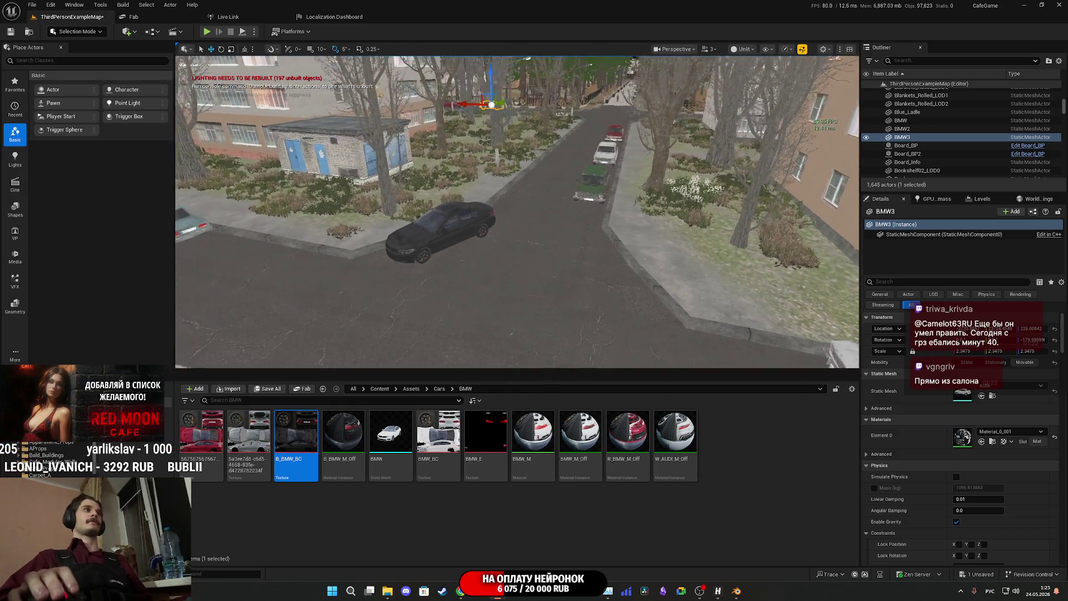
key(d)
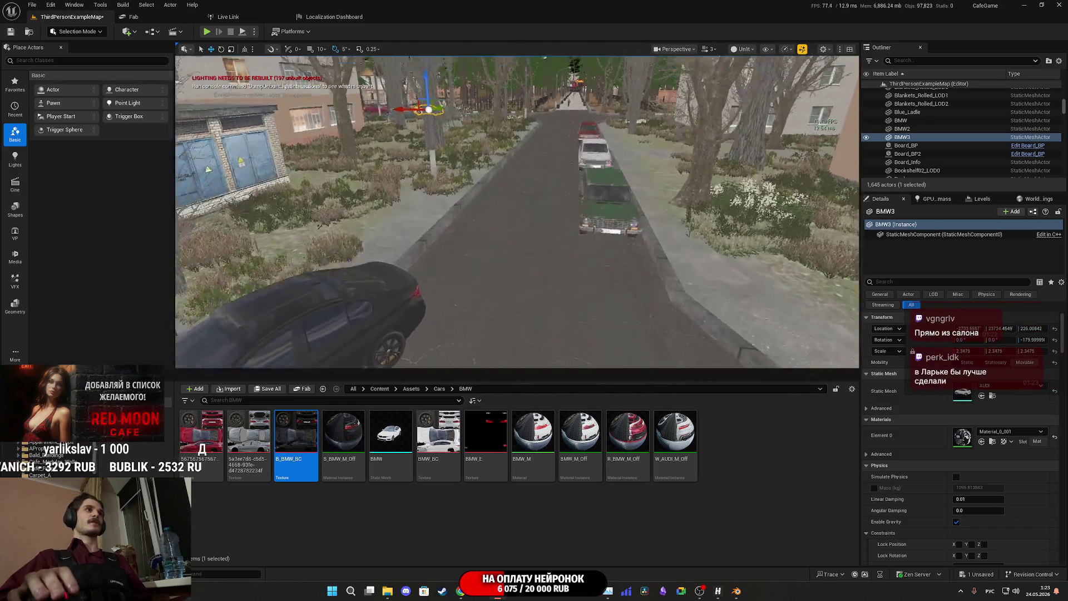
key(a)
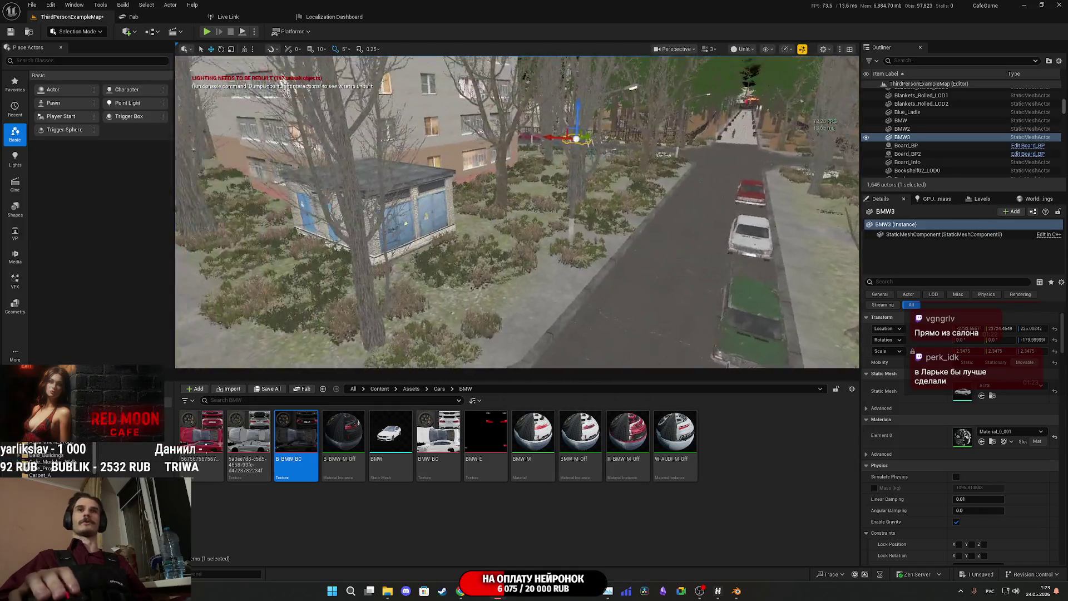
key(d)
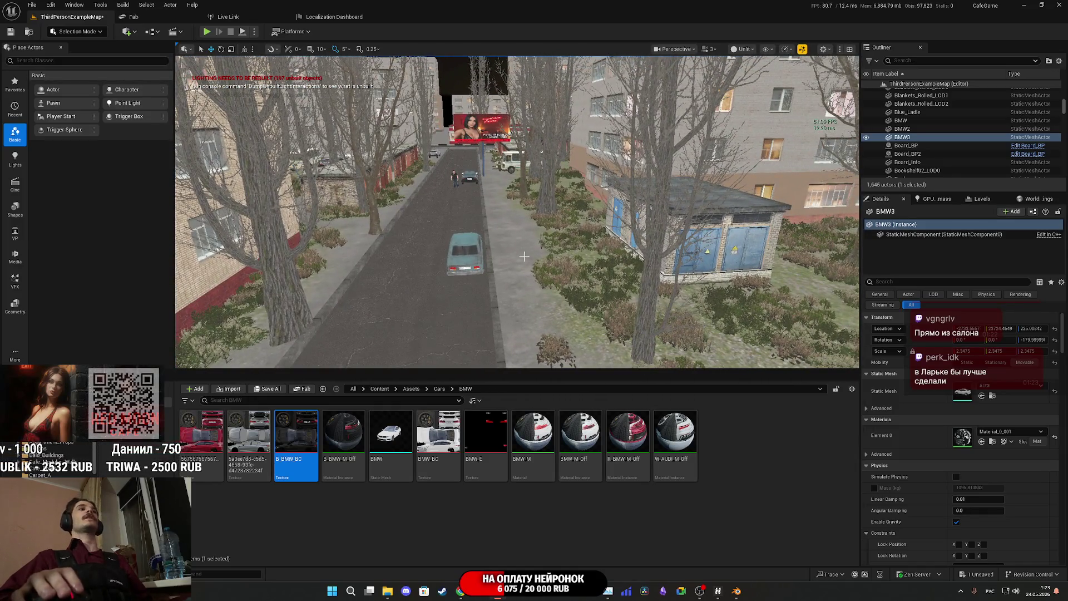
click(461, 590)
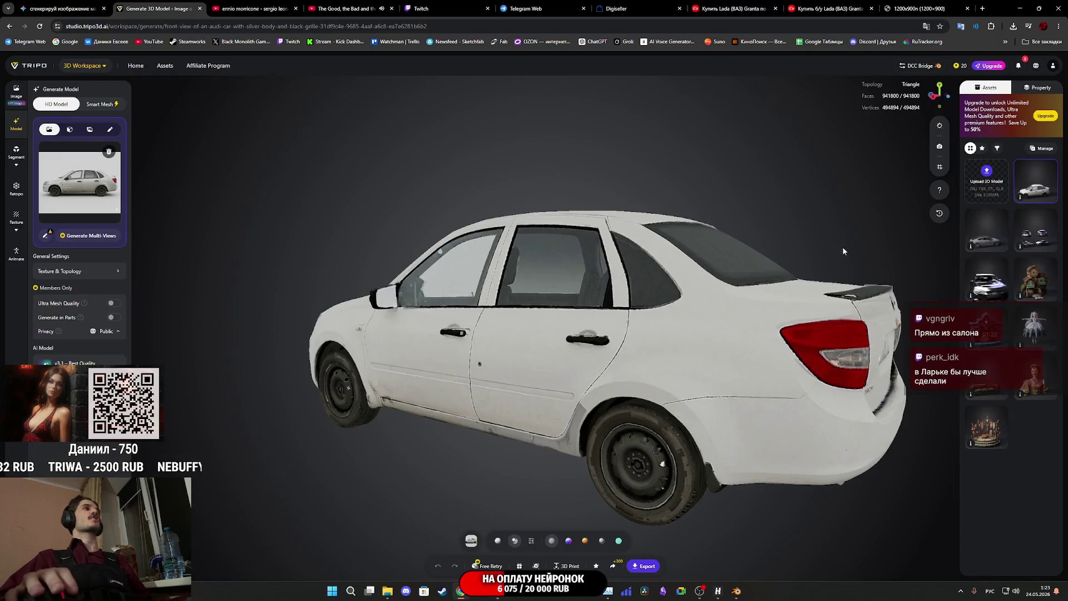
- Switch Chrome to the Twitch stream manager showing the live broadcast
click(444, 4)
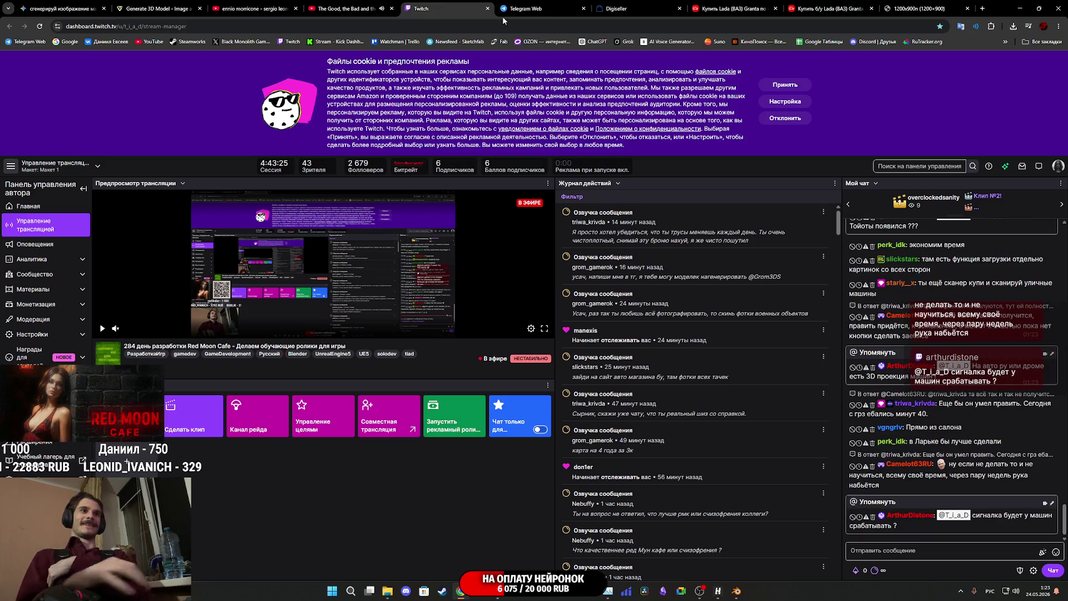
- Scroll through the Twitch stream chat, then switch to the Telegram Web chat with the Lada files
scroll(952, 379, up, 2)
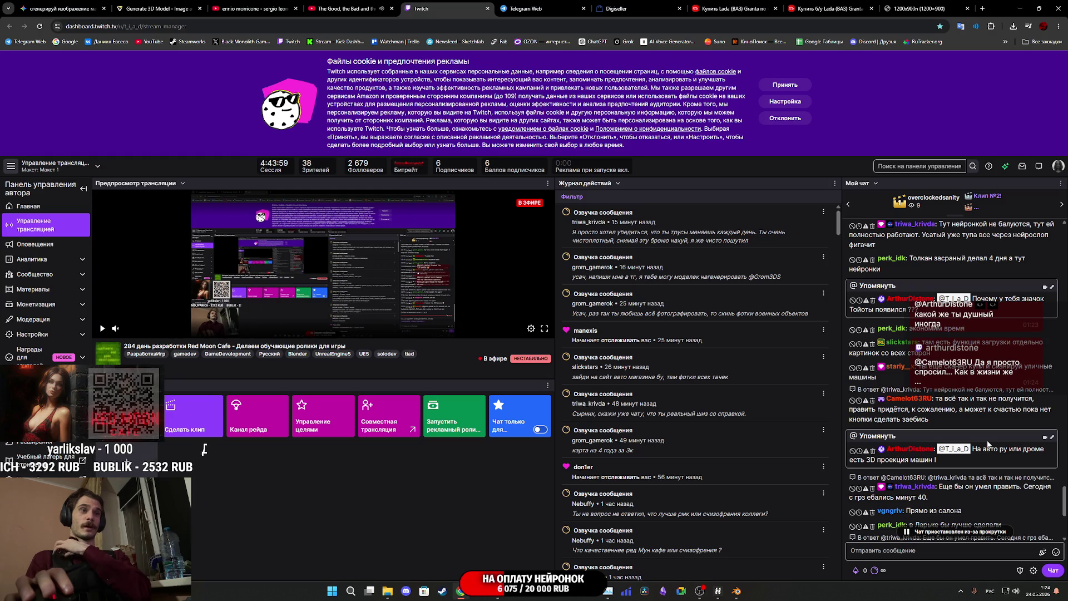
mouse_move(983, 445)
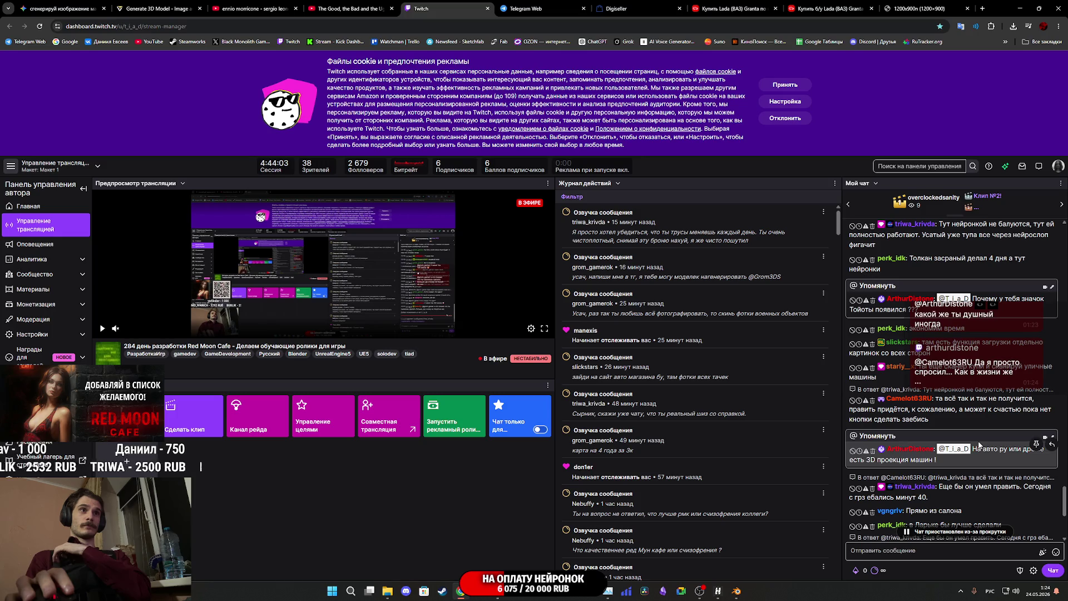
scroll(980, 443, down, 3)
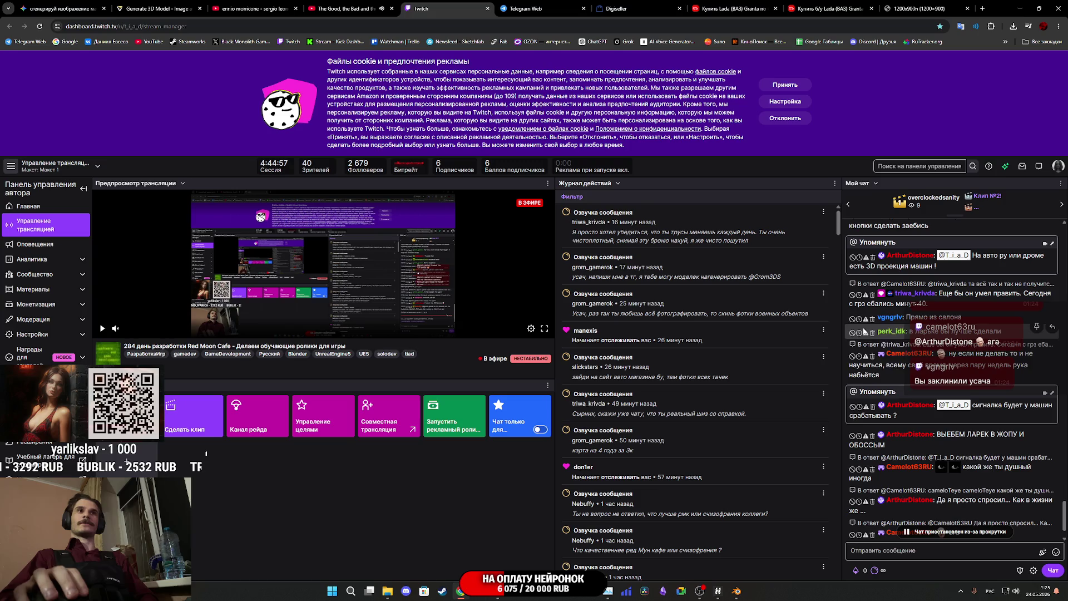
scroll(1046, 340, down, 1)
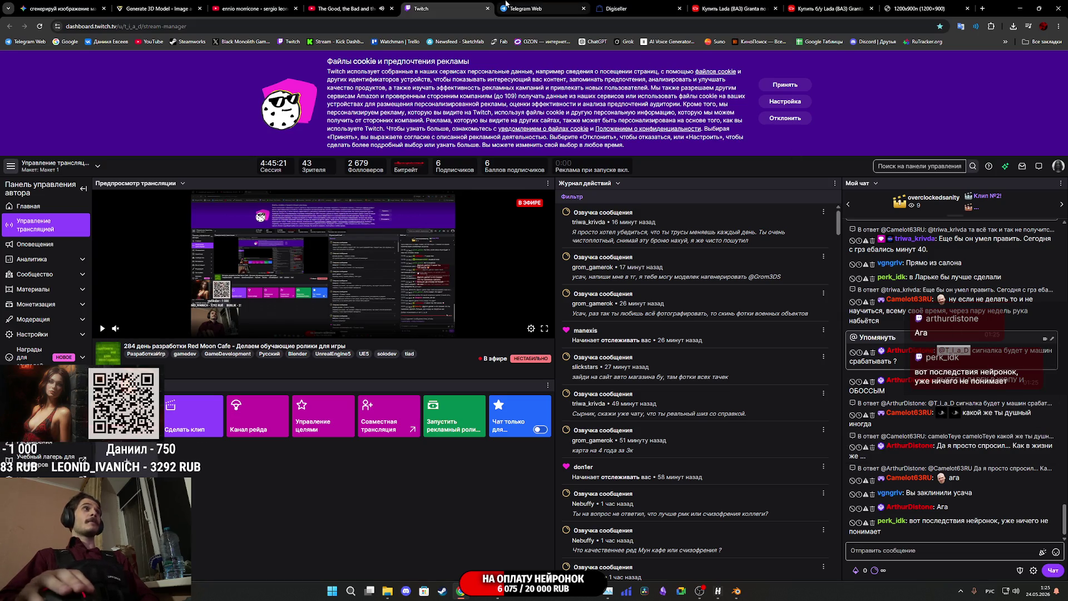
click(529, 7)
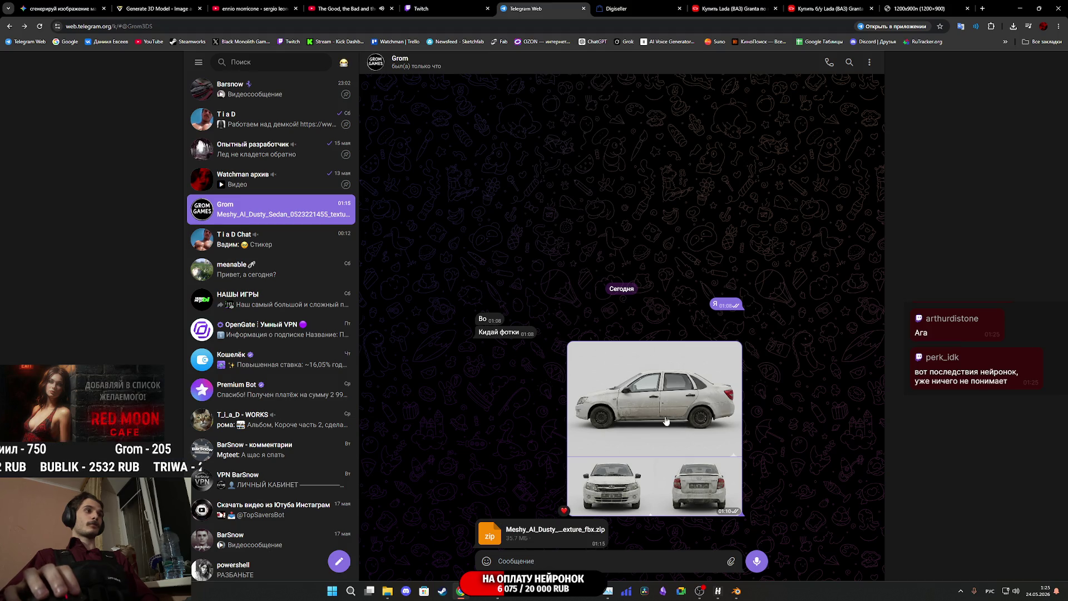
- View the Lada side photo full size, then orbit the Tripo model to a front view
click(687, 411)
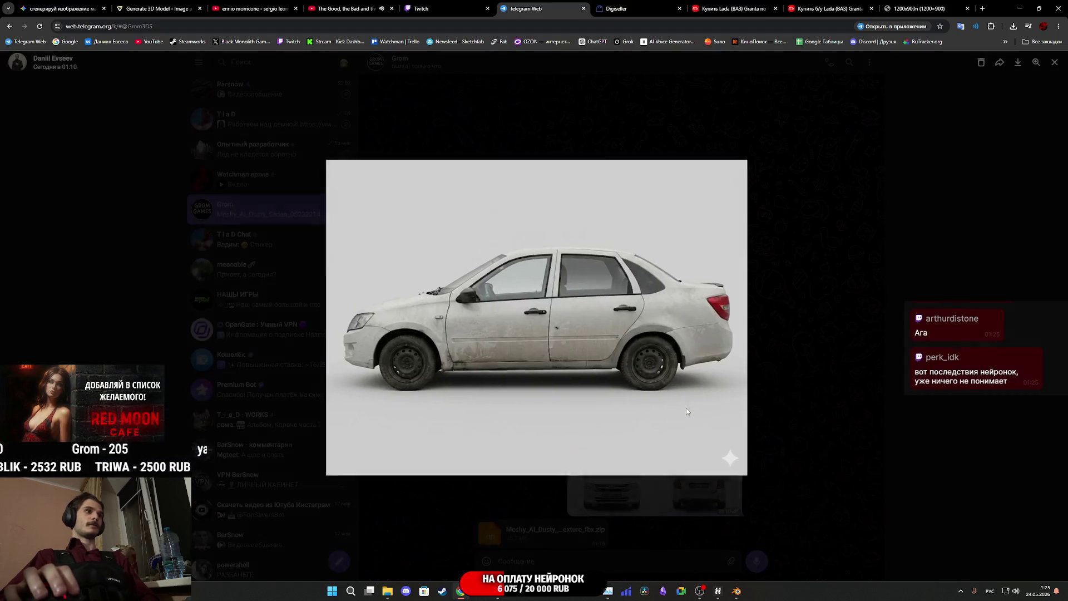
click(799, 415)
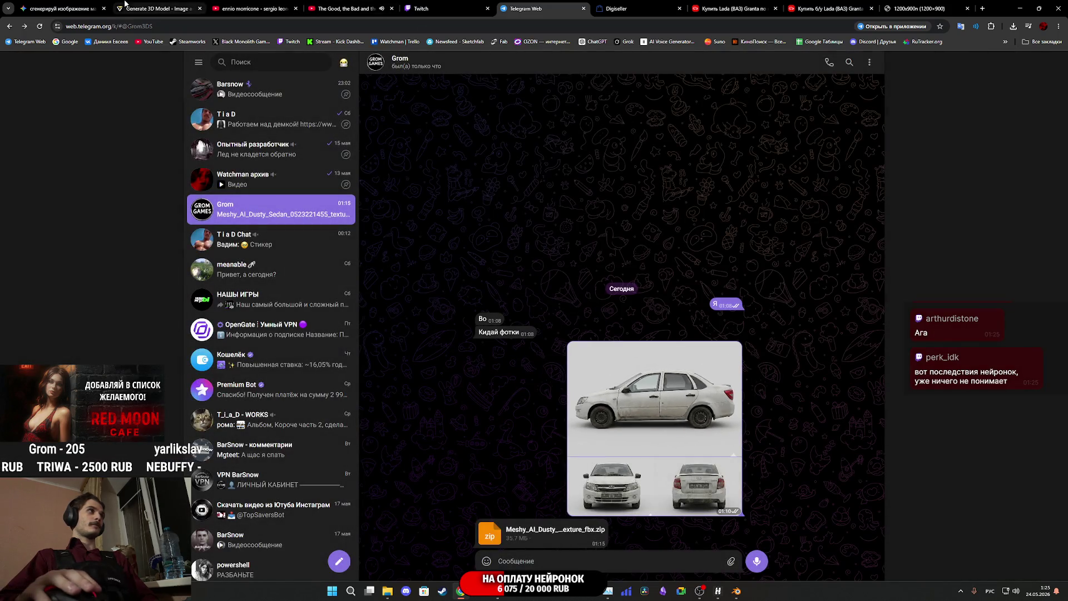
click(142, 5)
drag(421, 254, 796, 56)
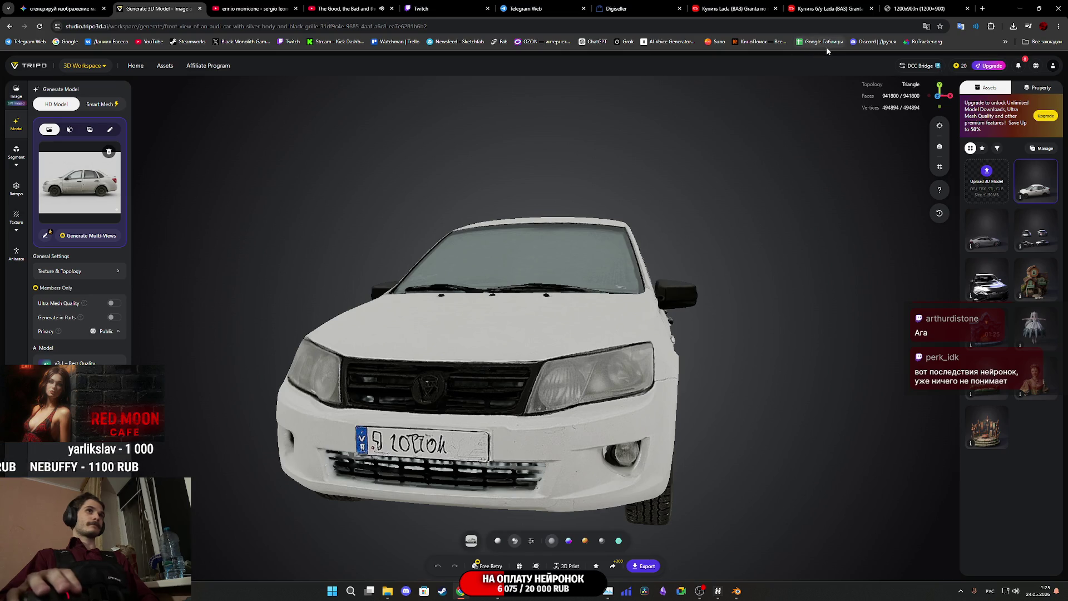
- Choose Smart Mesh generation with multi-view input offering Front, Left, Right and Back slots
click(103, 105)
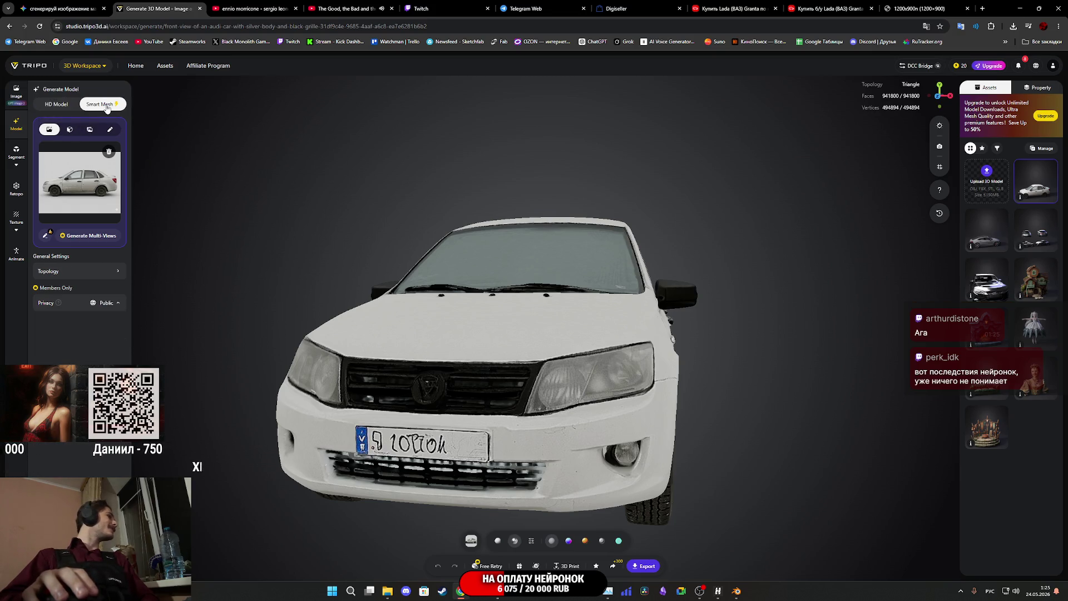
click(69, 130)
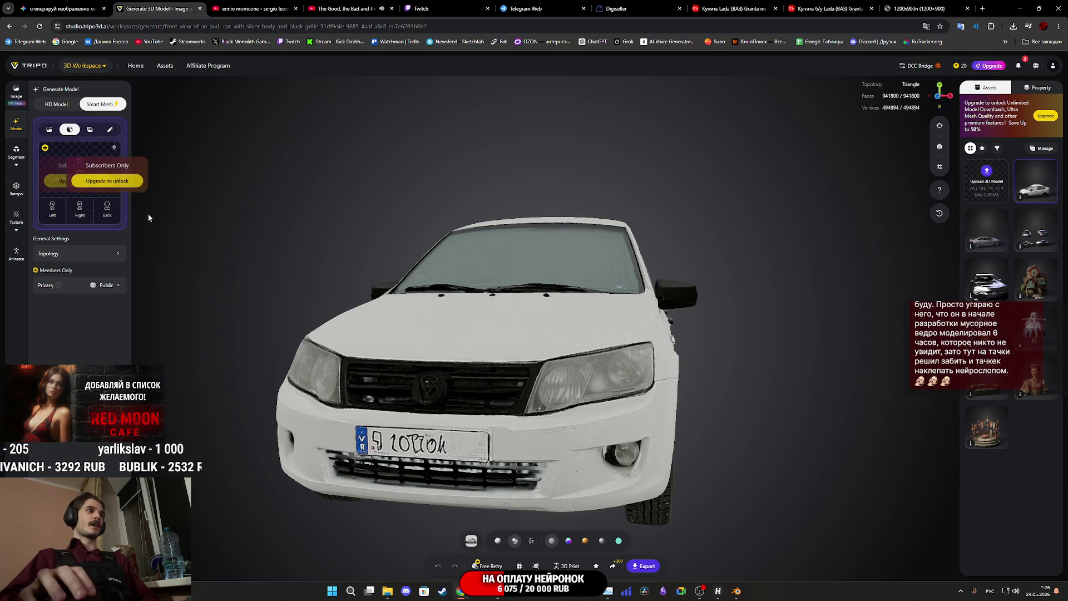
- Open Downloads in File Explorer and save Gemini's rear-view Lada image there
mouse_move(388, 591)
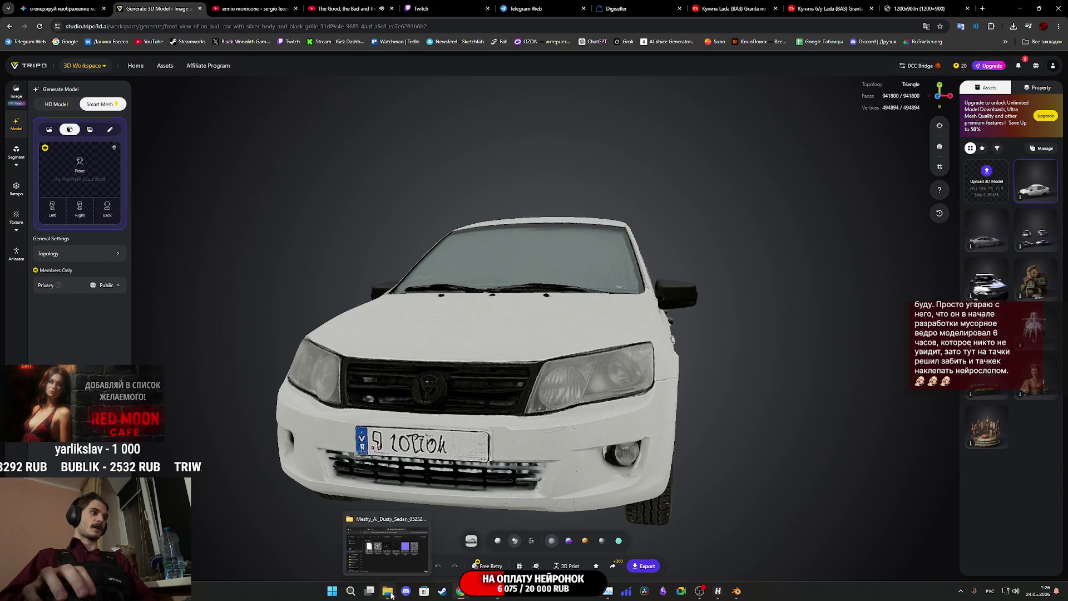
click(386, 545)
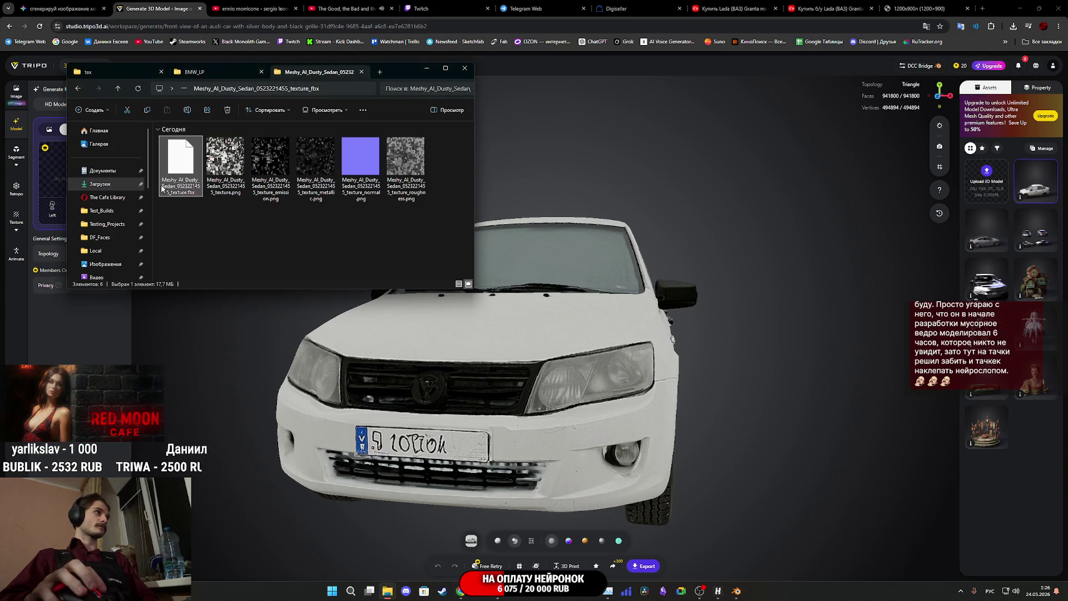
click(98, 184)
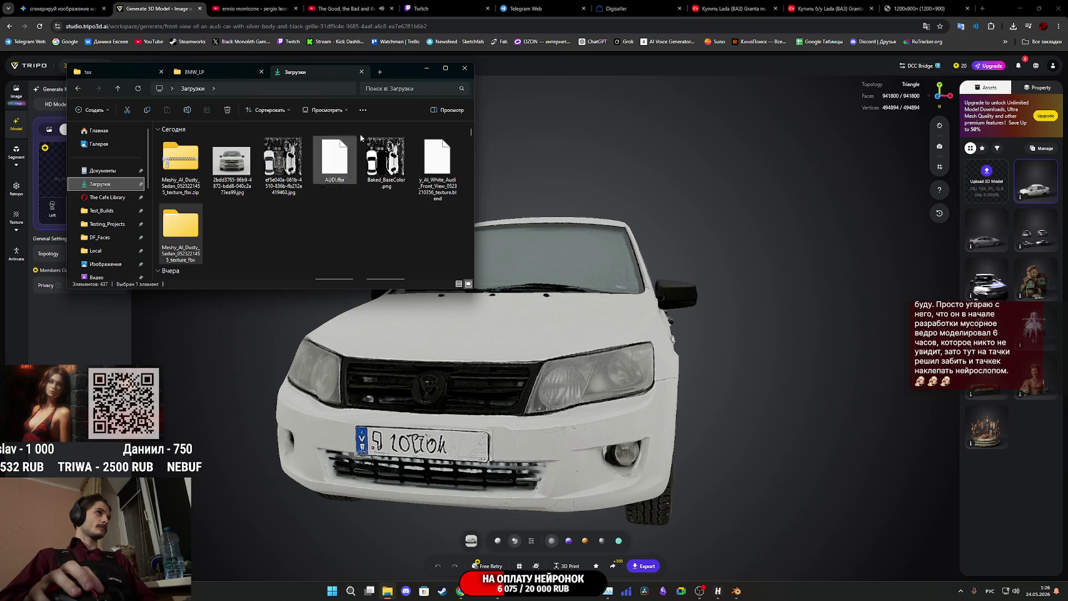
click(532, 330)
key(ctrl+1)
right_click(541, 319)
click(601, 338)
click(428, 255)
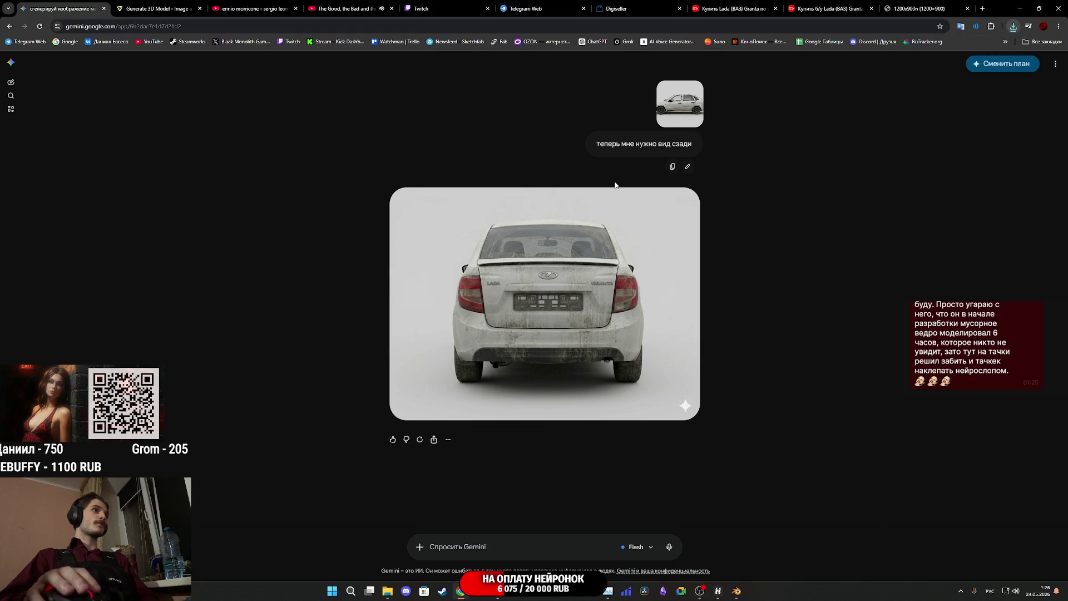
- Save Gemini's side-view Lada image to Downloads and open that JPG in Photos
click(688, 100)
right_click(589, 279)
click(604, 296)
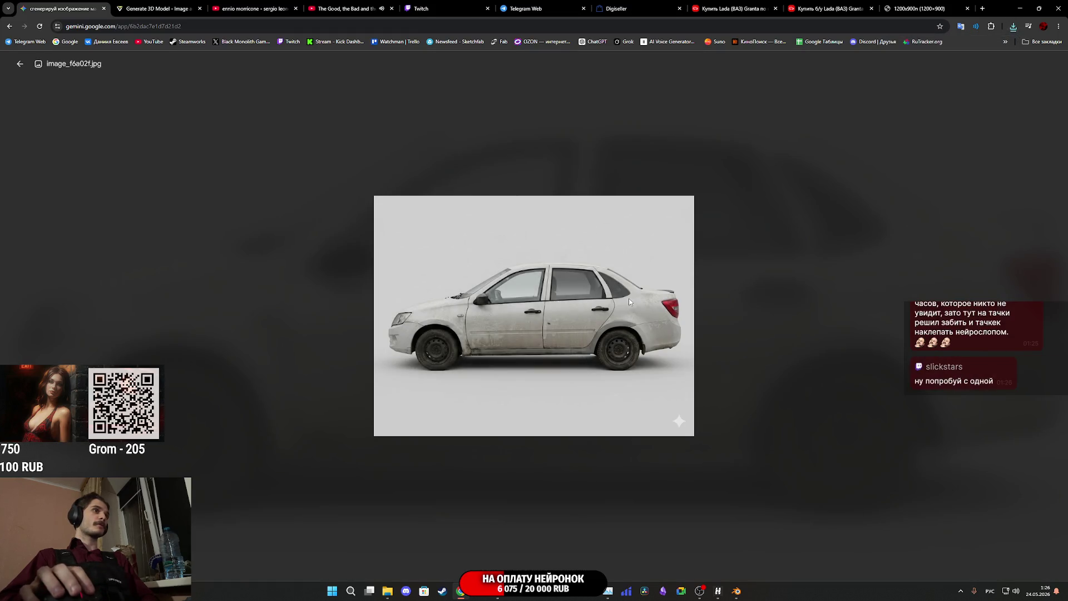
click(427, 256)
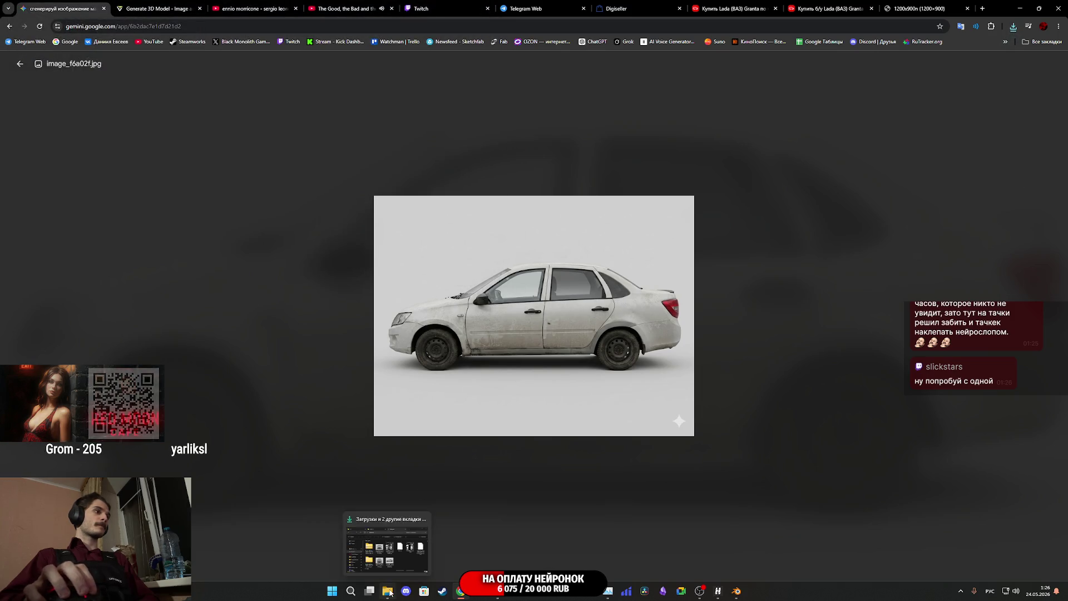
click(387, 591)
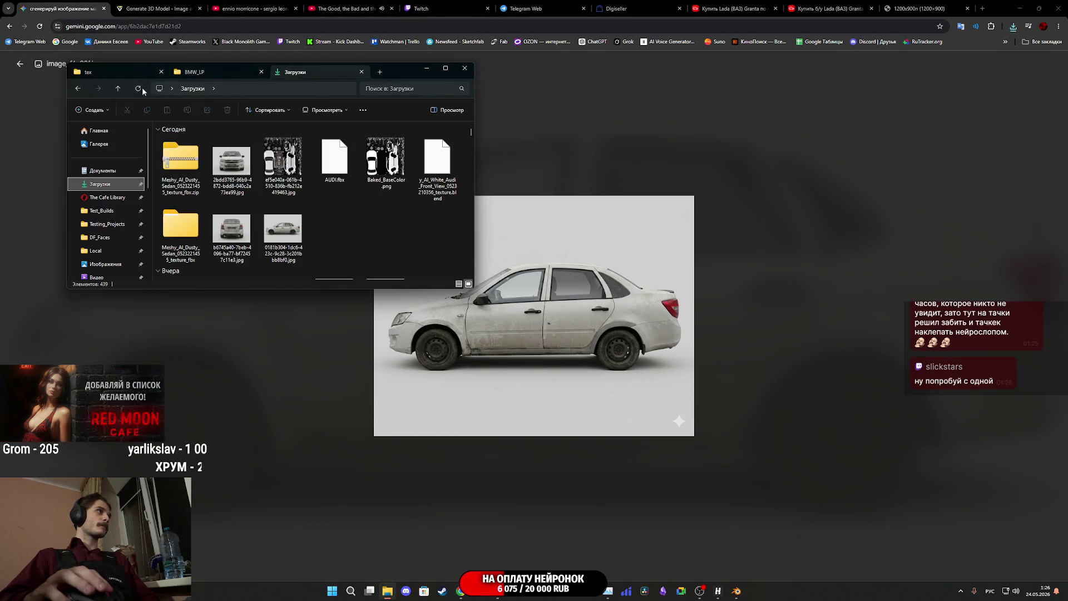
double_click(180, 161)
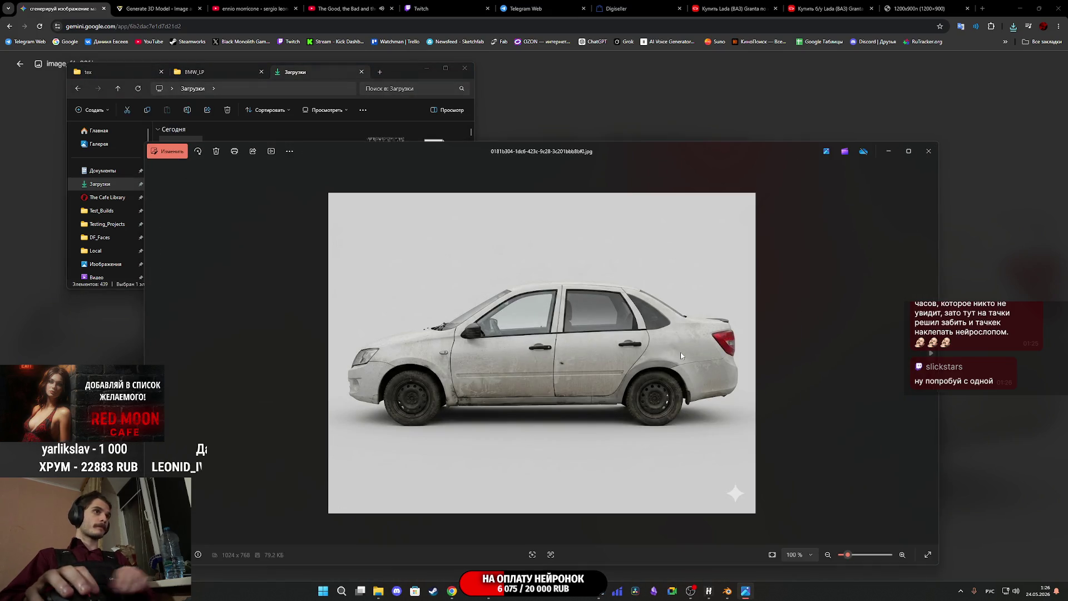
- Reopen the side-view Lada photo from Downloads in the Photos app for editing
scroll(681, 355, down, 1)
scroll(680, 351, up, 1)
scroll(680, 350, down, 1)
scroll(680, 350, up, 1)
scroll(680, 350, down, 1)
scroll(680, 350, down, 1)
scroll(679, 350, up, 2)
scroll(680, 350, down, 1)
scroll(681, 349, down, 1)
scroll(681, 349, up, 1)
scroll(681, 349, up, 1)
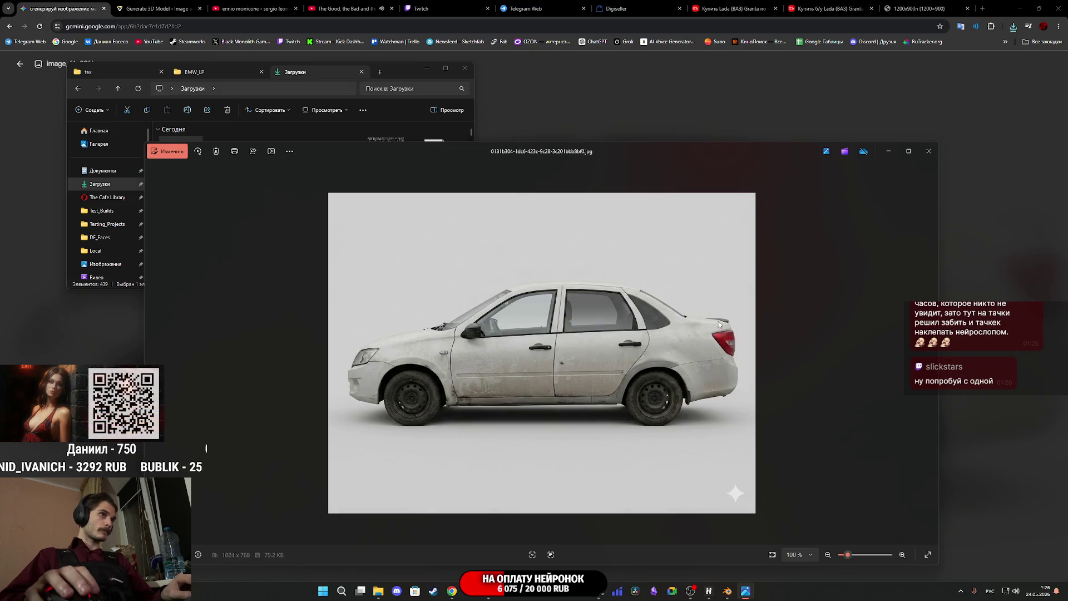
click(928, 151)
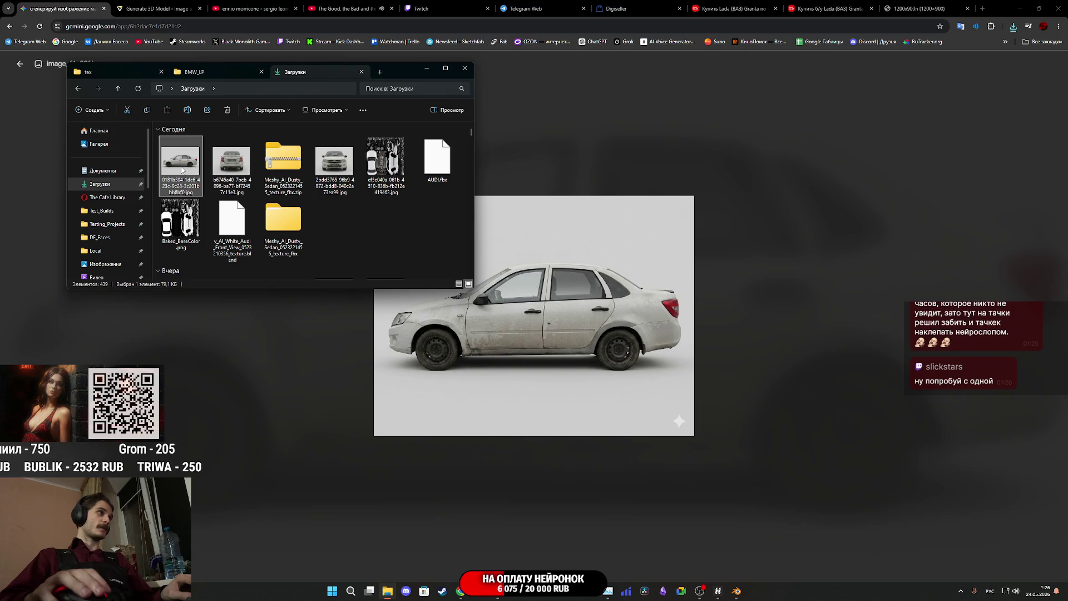
right_click(182, 168)
click(265, 173)
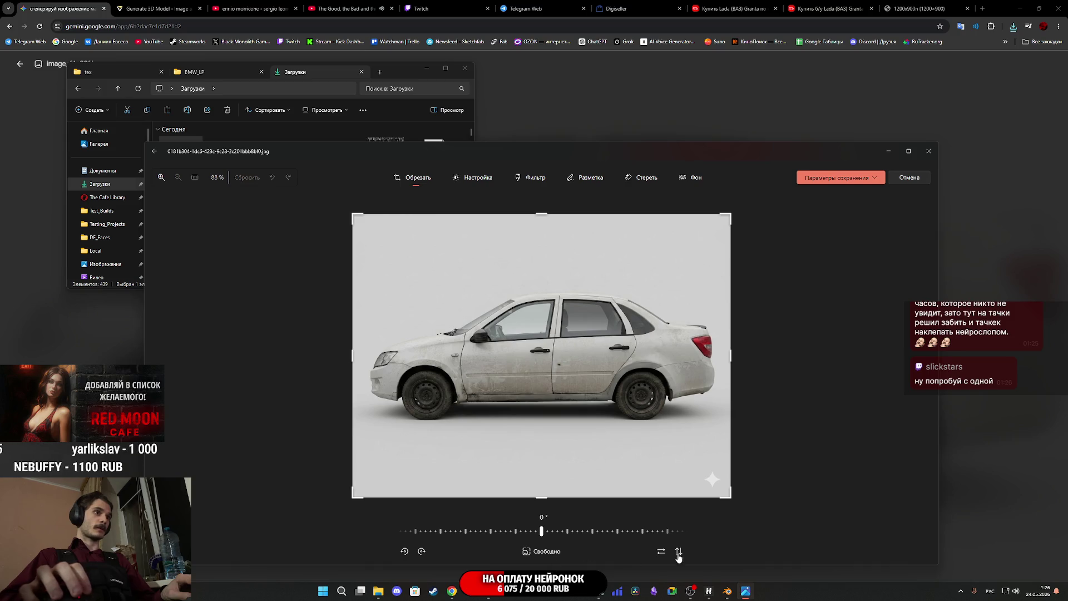
click(660, 552)
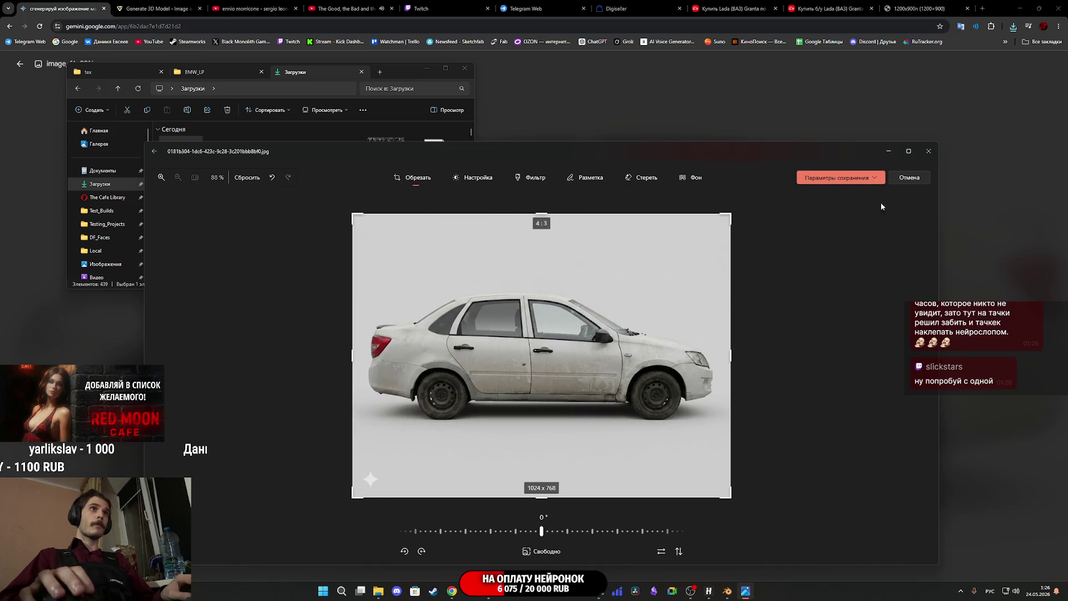
click(868, 177)
click(840, 195)
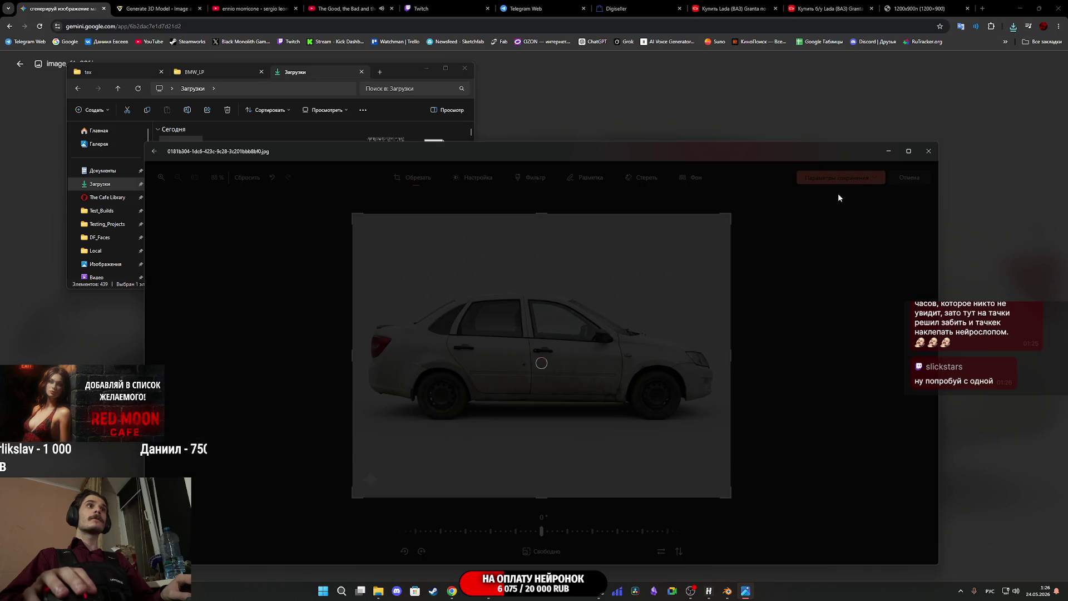
click(175, 238)
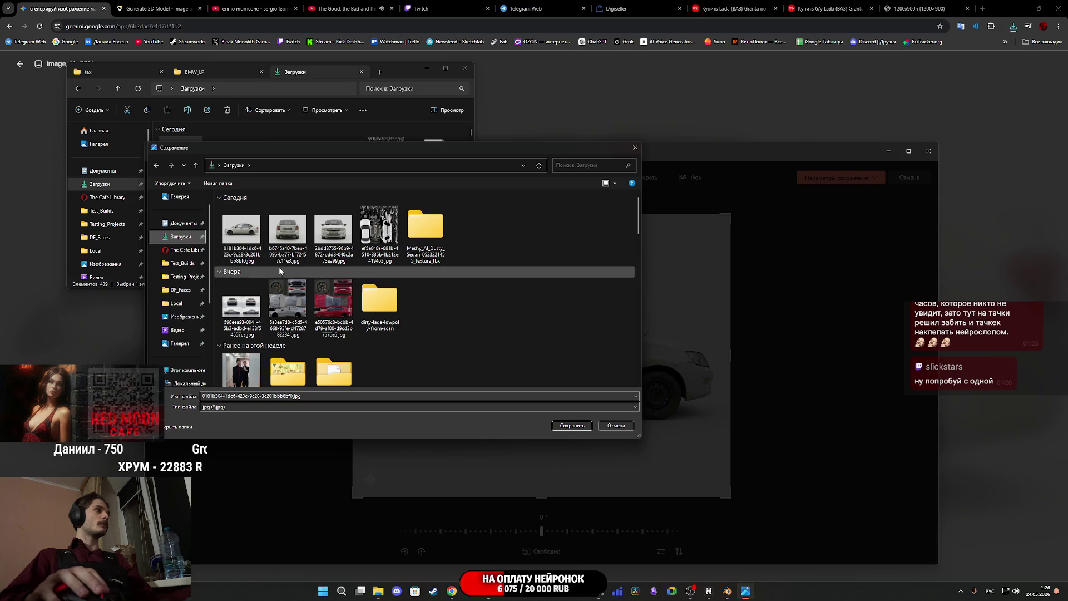
click(434, 395)
text(6575675757)
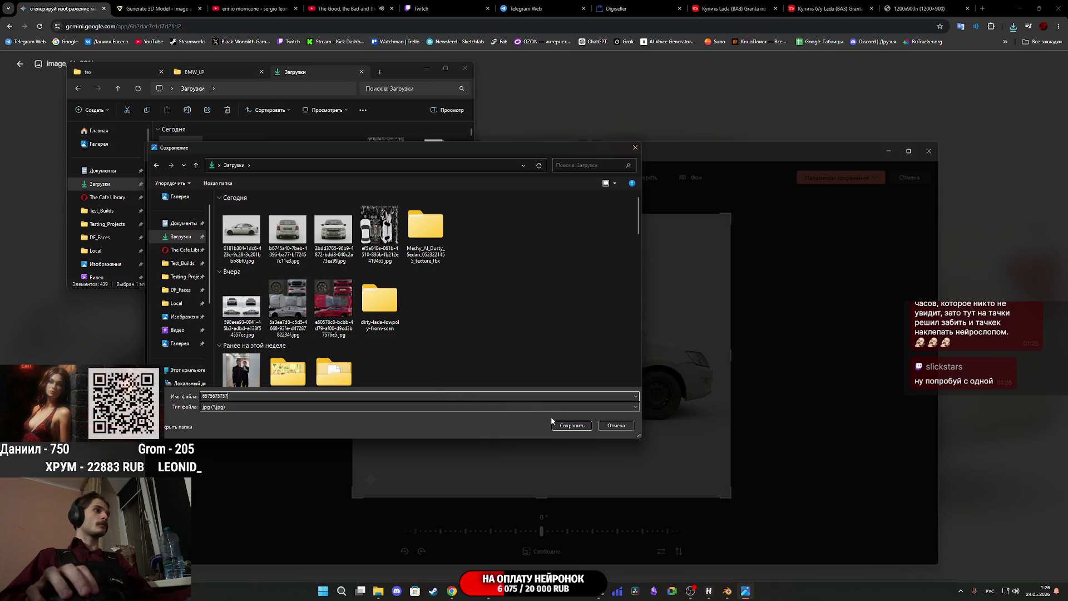
click(562, 422)
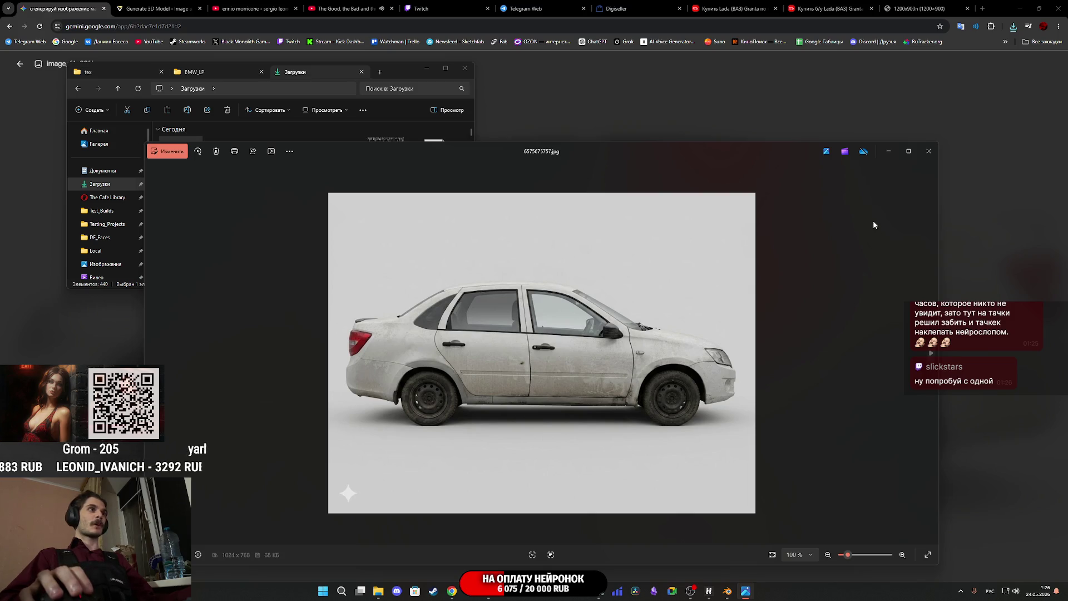
- Review the front-view and rear-view car photos, then switch to the auto.ru Lada Granta listing
click(928, 151)
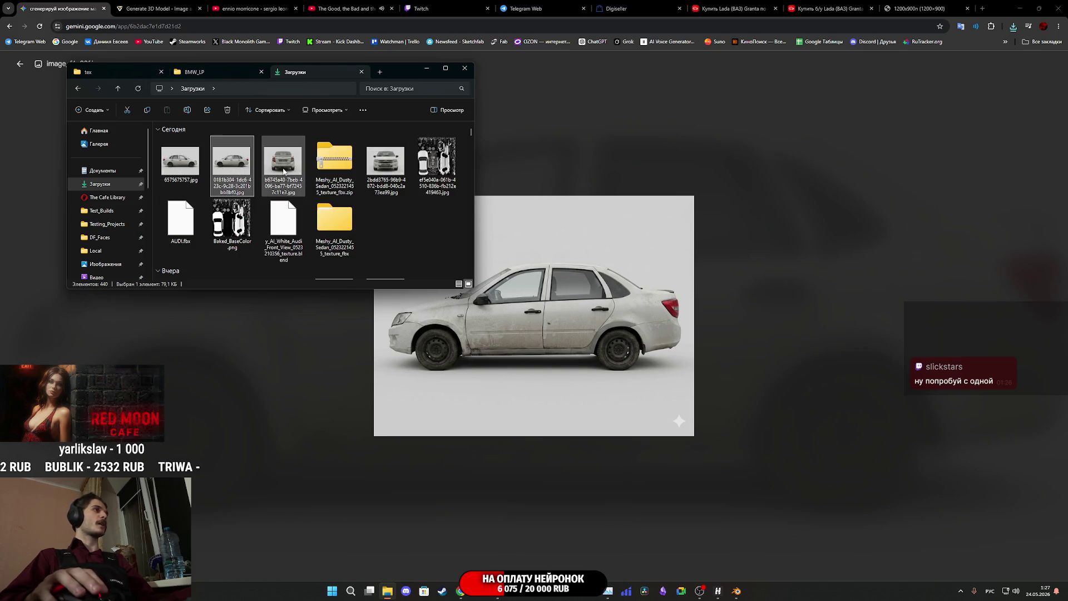
double_click(386, 161)
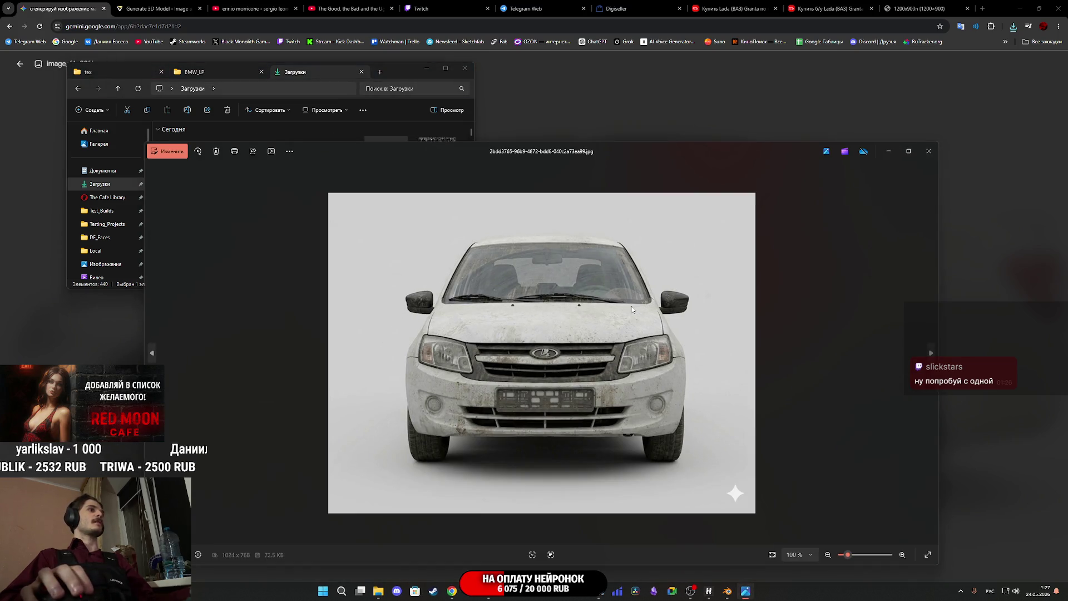
key(Right)
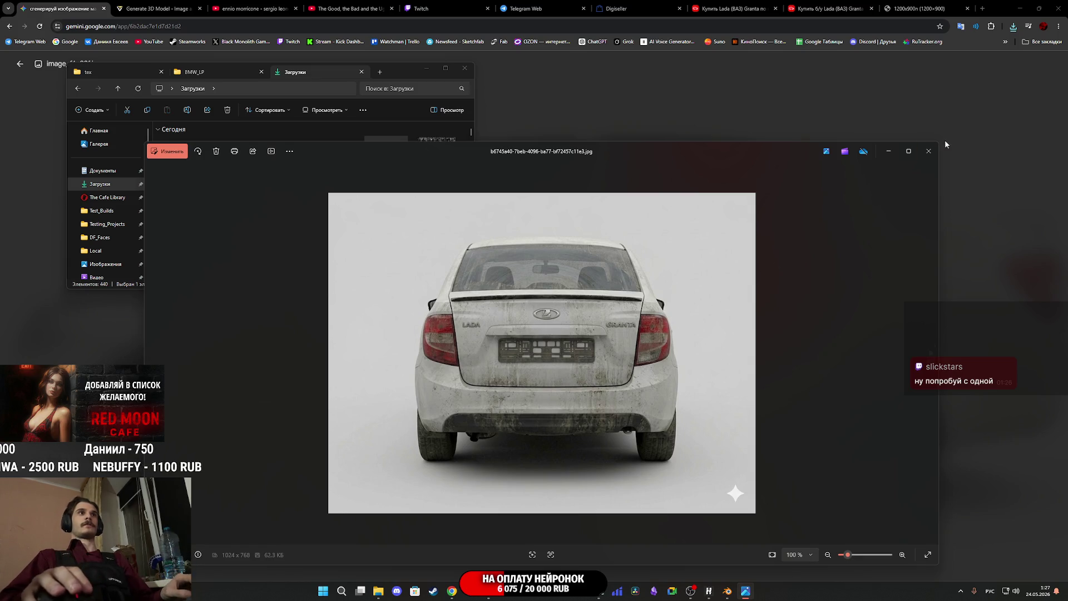
click(928, 151)
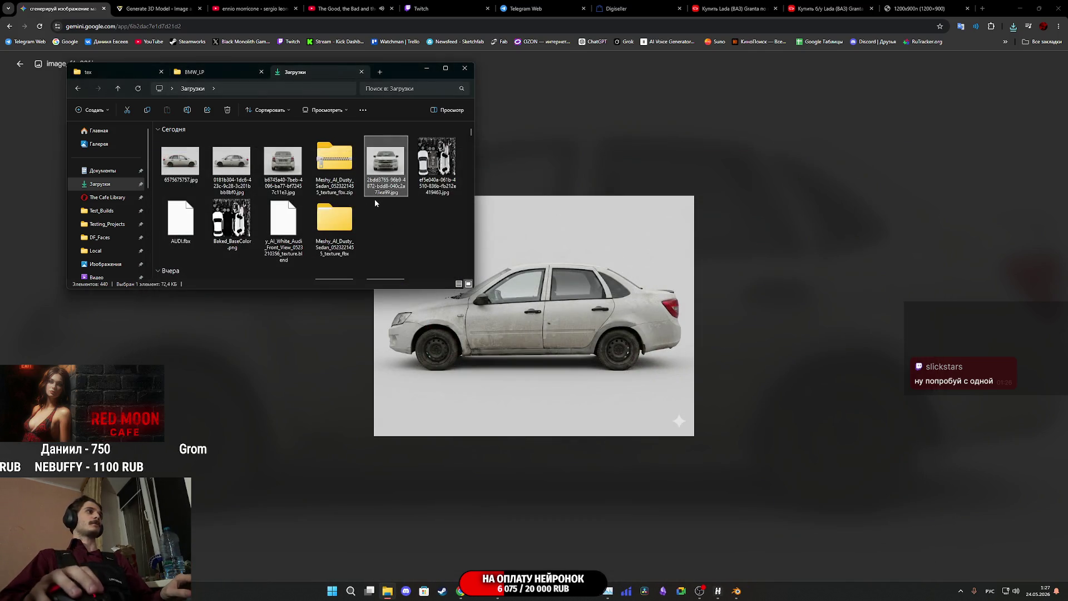
click(829, 8)
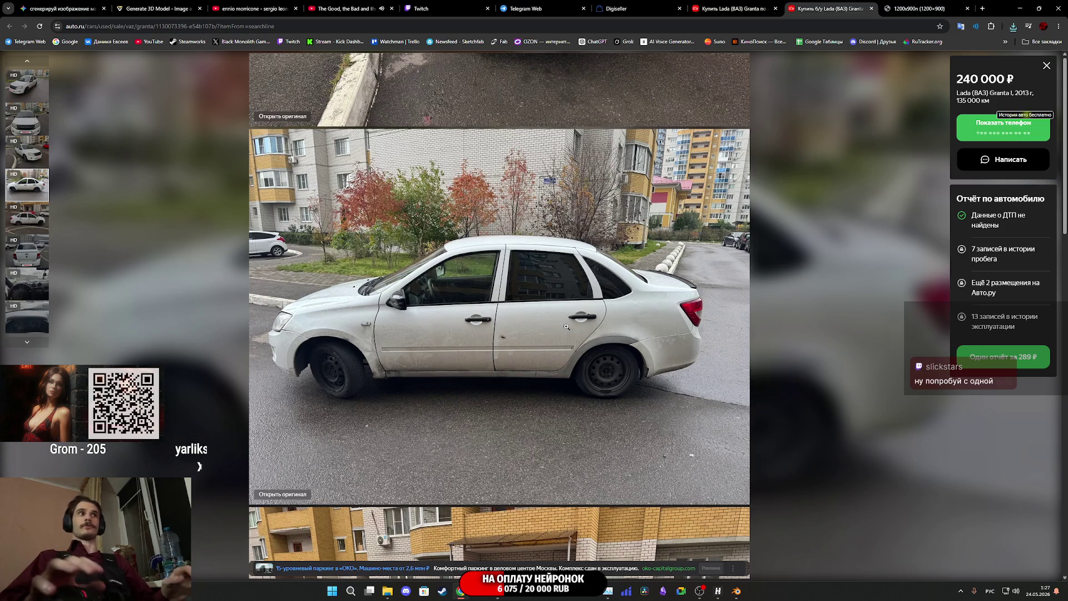
scroll(635, 322, down, 4)
scroll(635, 321, down, 5)
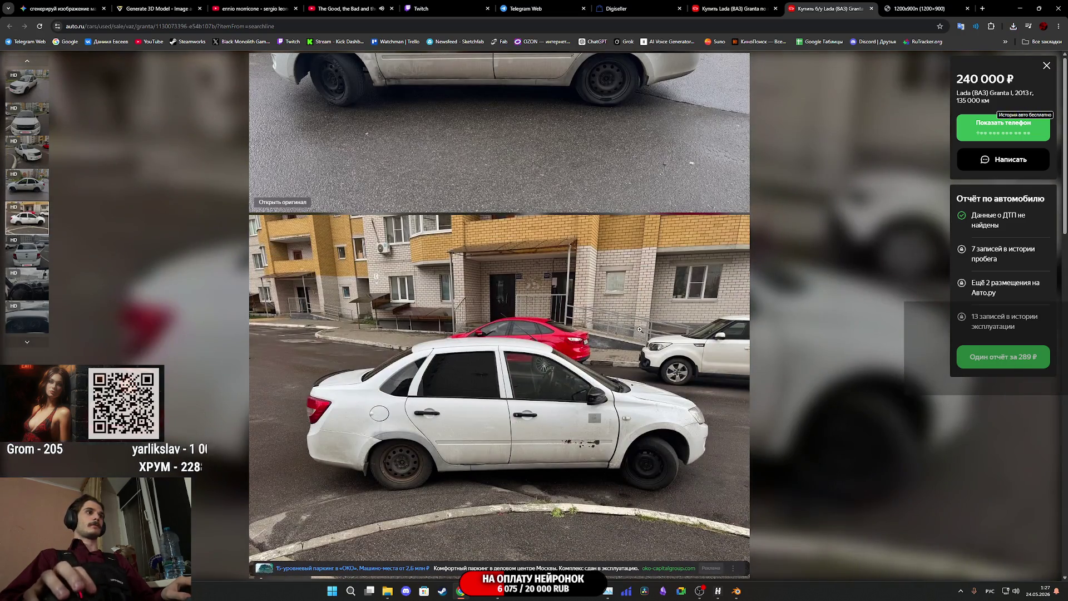
scroll(641, 325, up, 5)
scroll(641, 324, up, 4)
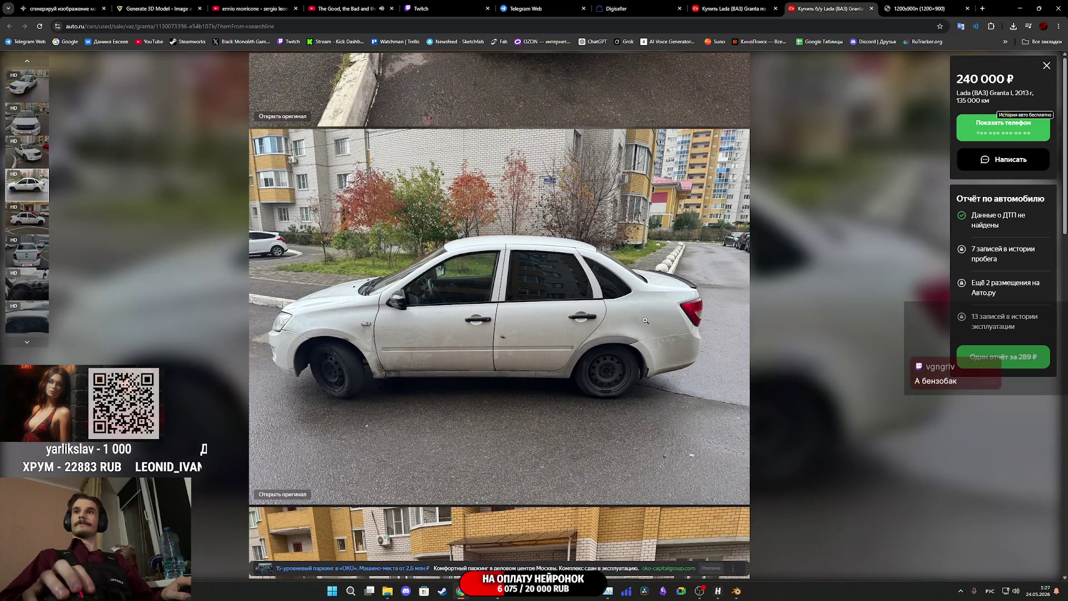
scroll(646, 320, up, 5)
scroll(646, 321, down, 5)
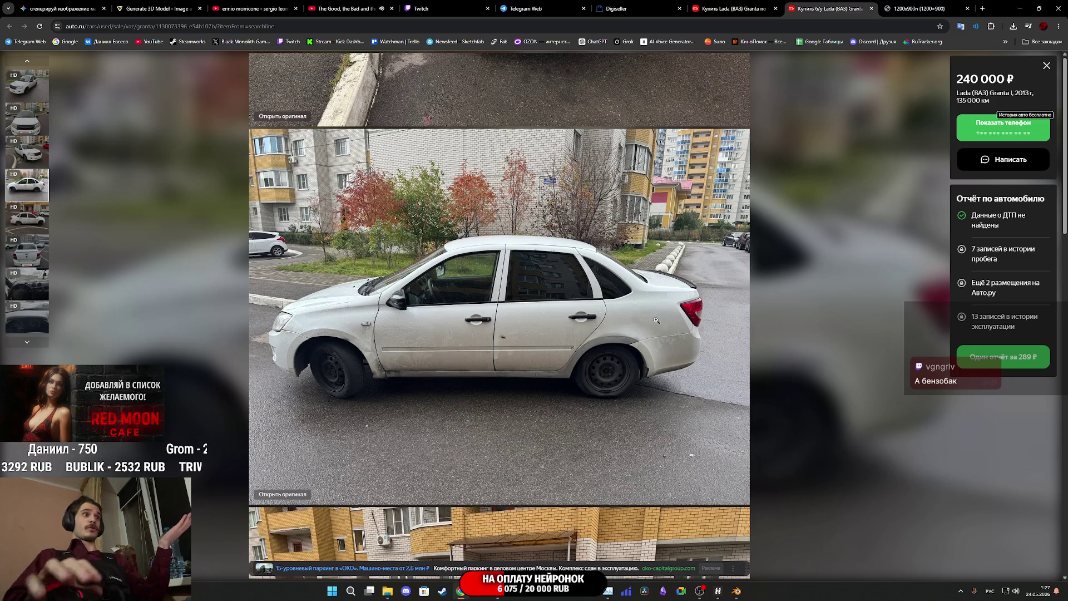
click(502, 595)
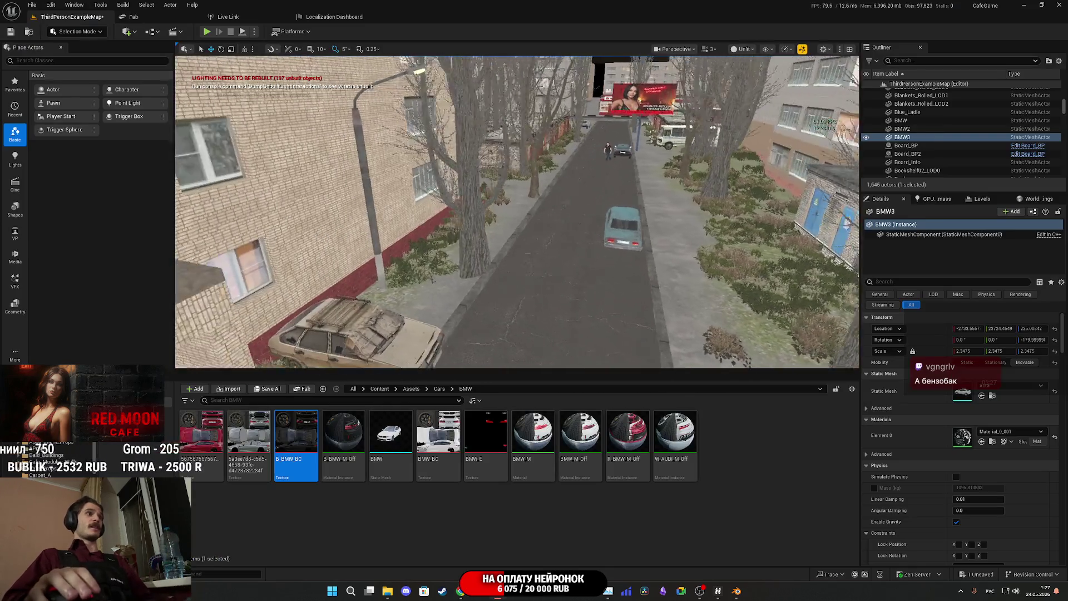
- Fly down to street level and along toward the character and bus
key(w)
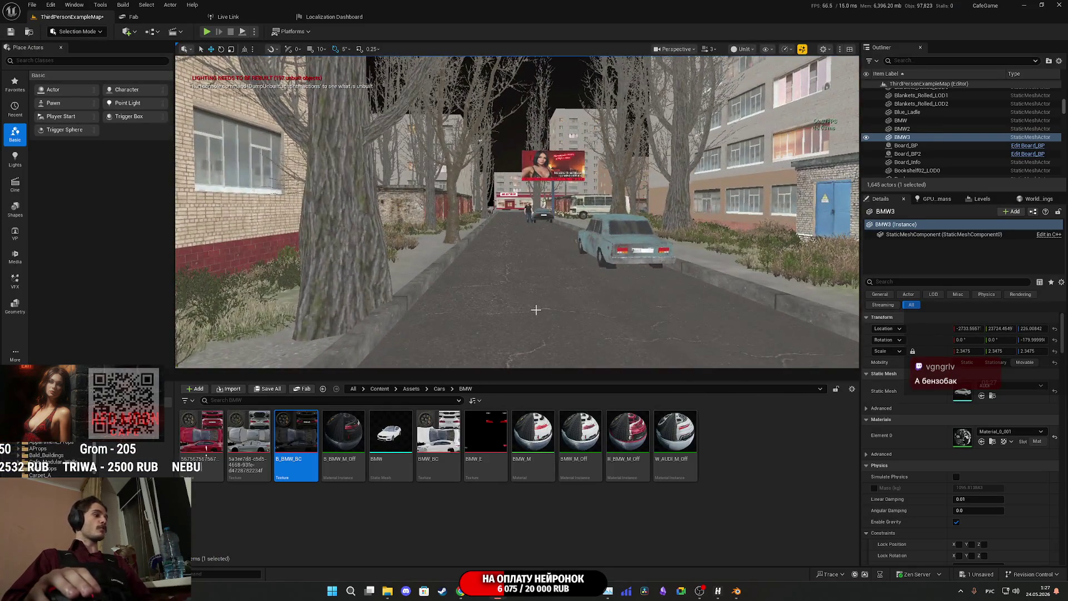
key(w)
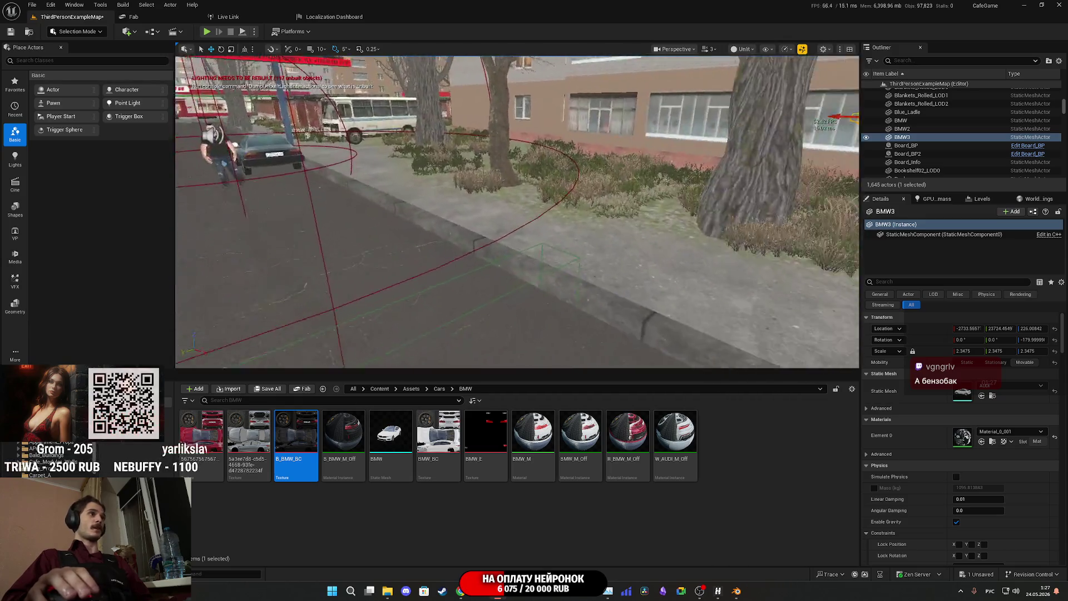
key(w)
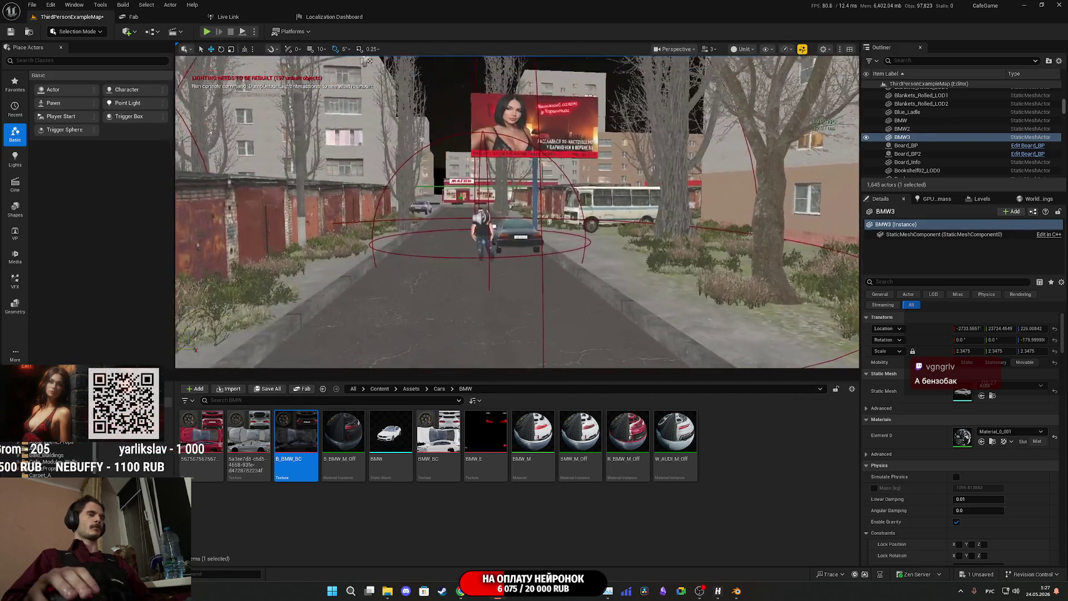
scroll(544, 313, down, 5)
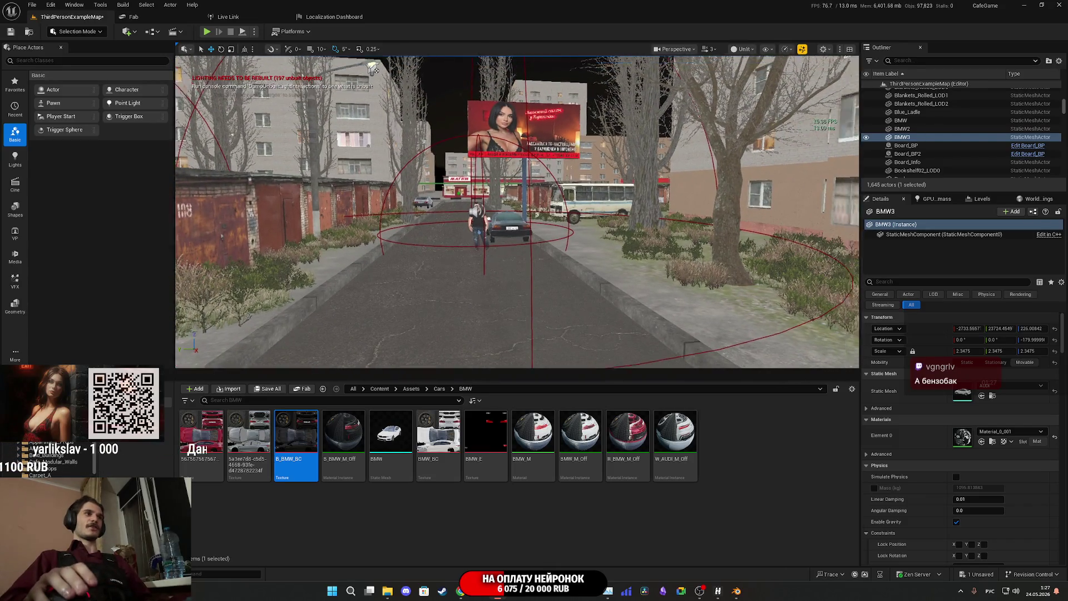
- Circle the old blue car, viewing its side, rear and right rear, then back away
key(w)
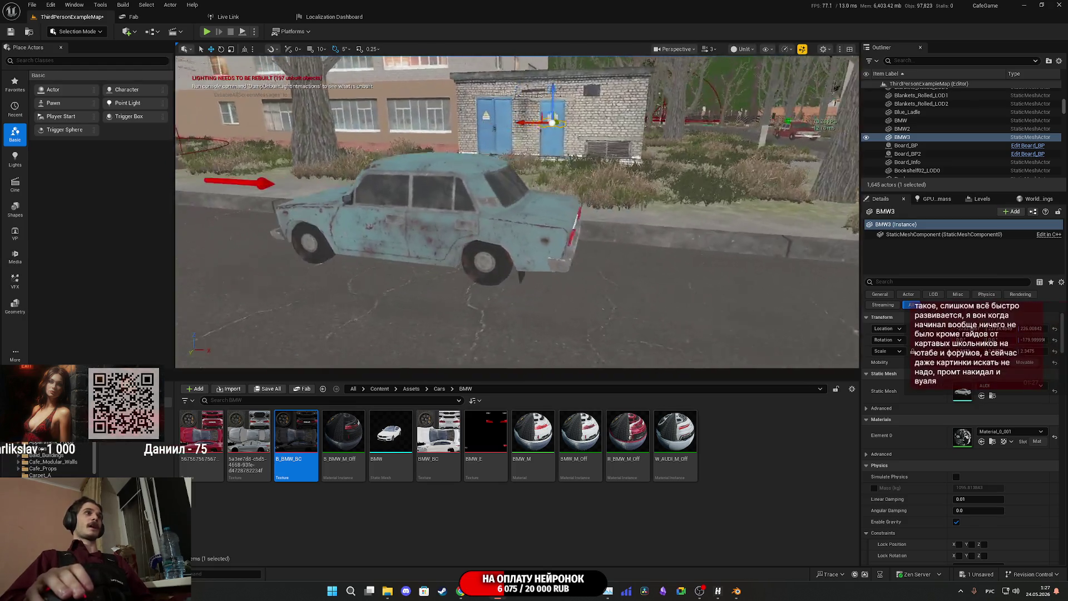
key(w)
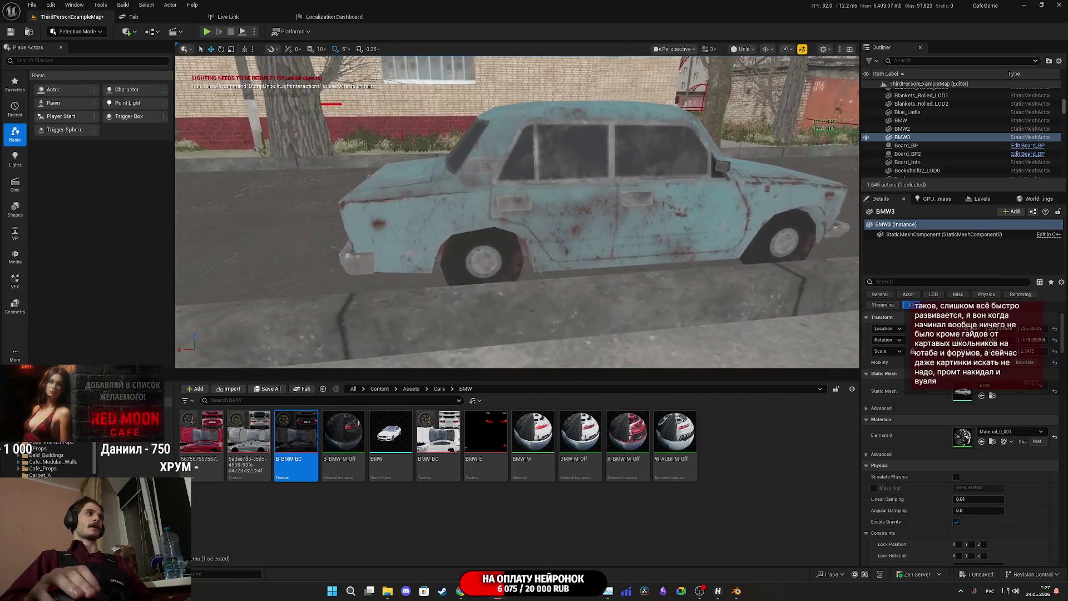
key(s)
key(d)
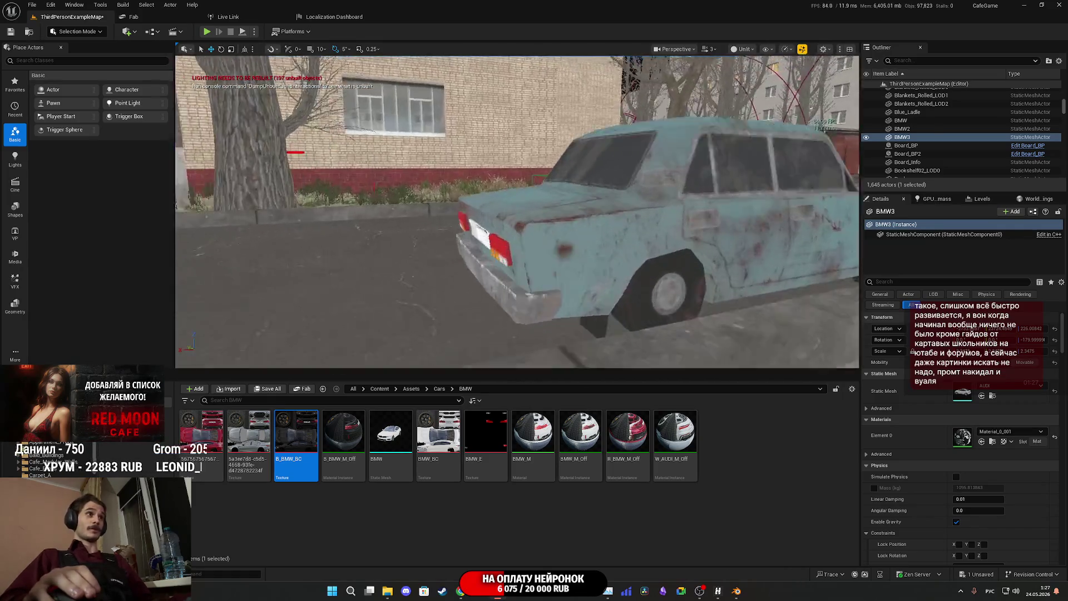
key(a)
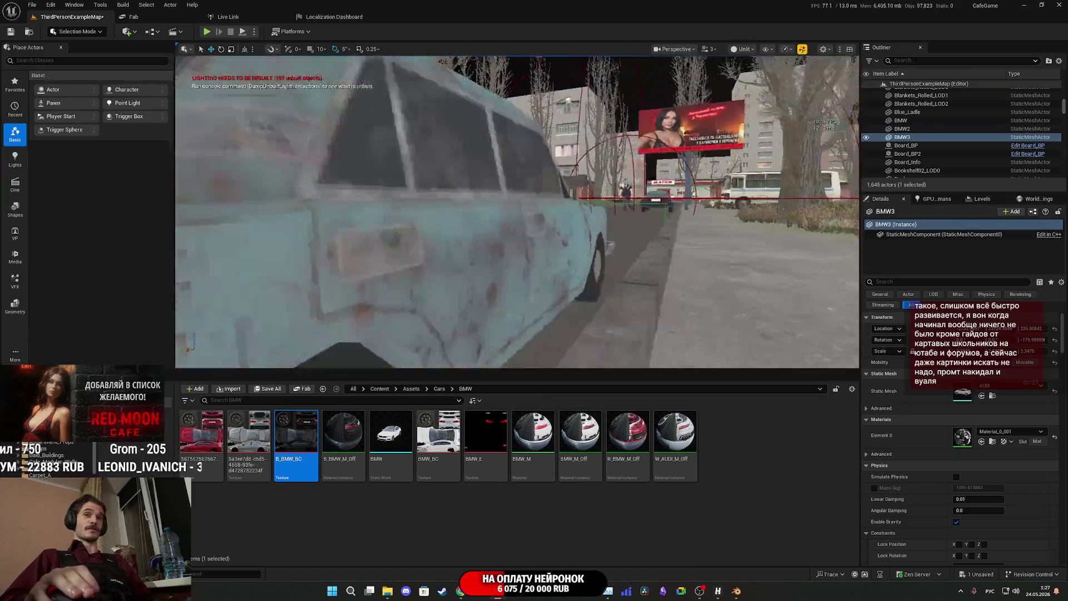
key(s)
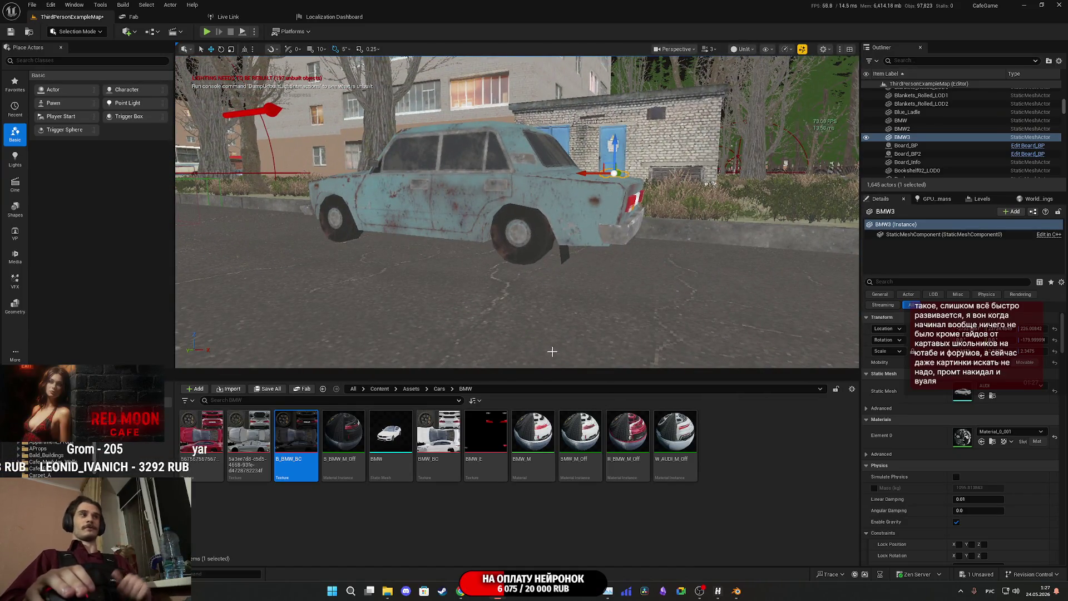
- Save all modified content in Unreal, then return to the auto.ru listing in Chrome
click(271, 389)
click(601, 389)
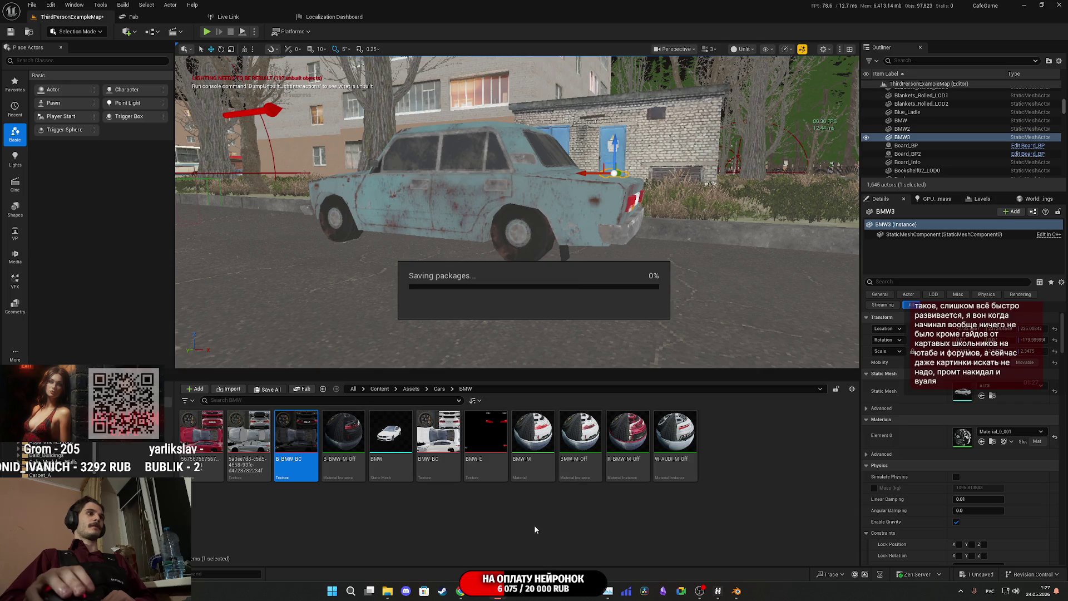
click(464, 594)
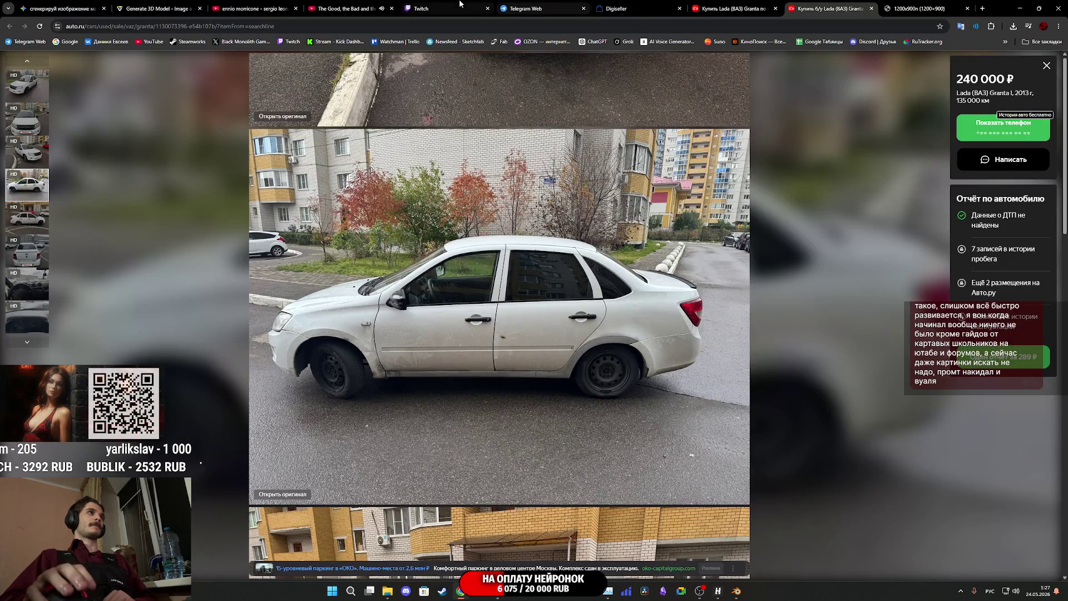
- Check the Twitch stream manager, then return to the Unreal level editor
click(433, 5)
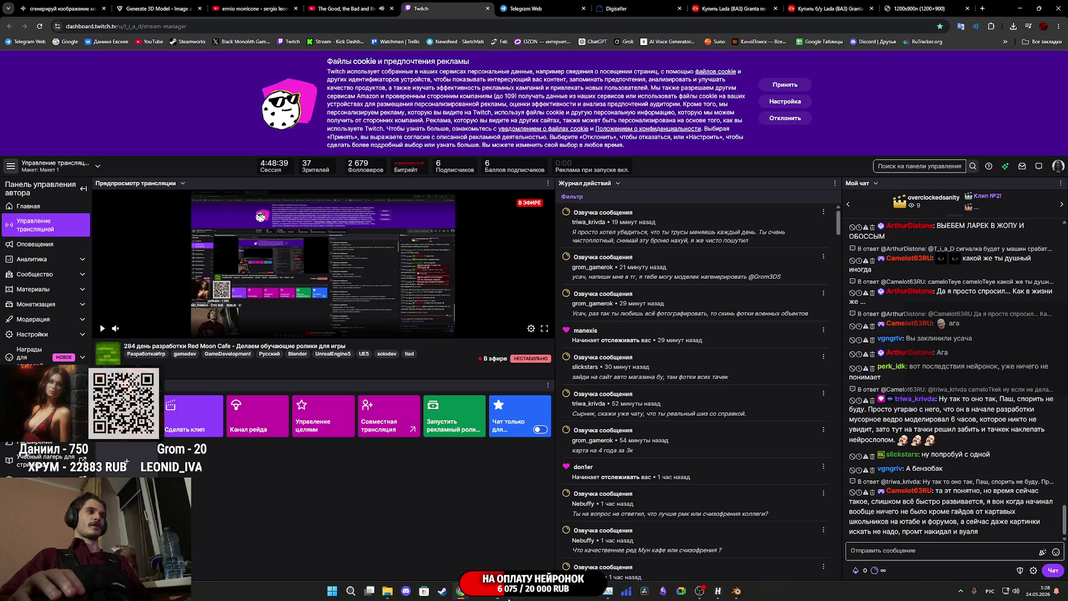
click(497, 591)
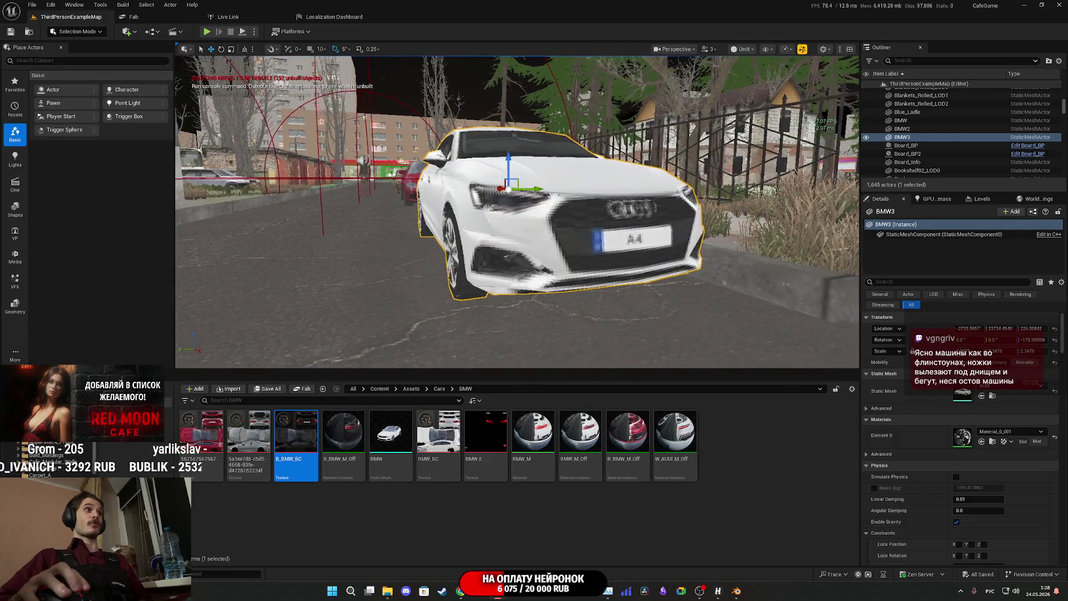
- Orbit and focus on BMW3, then wheel the camera into the apartment kitchen by the washing machine
drag(669, 303, 590, 306)
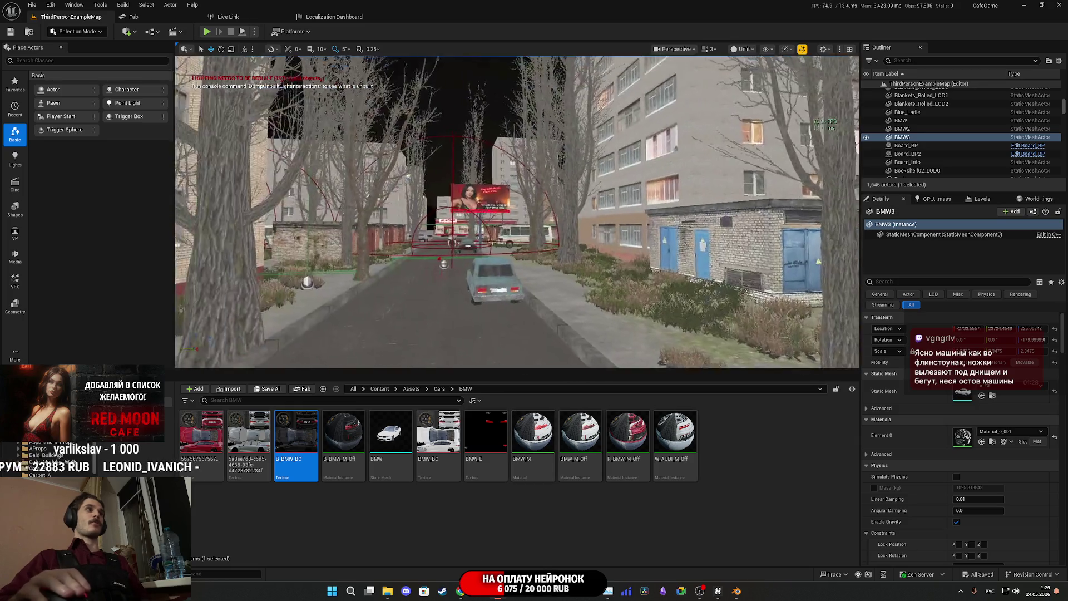
key(f)
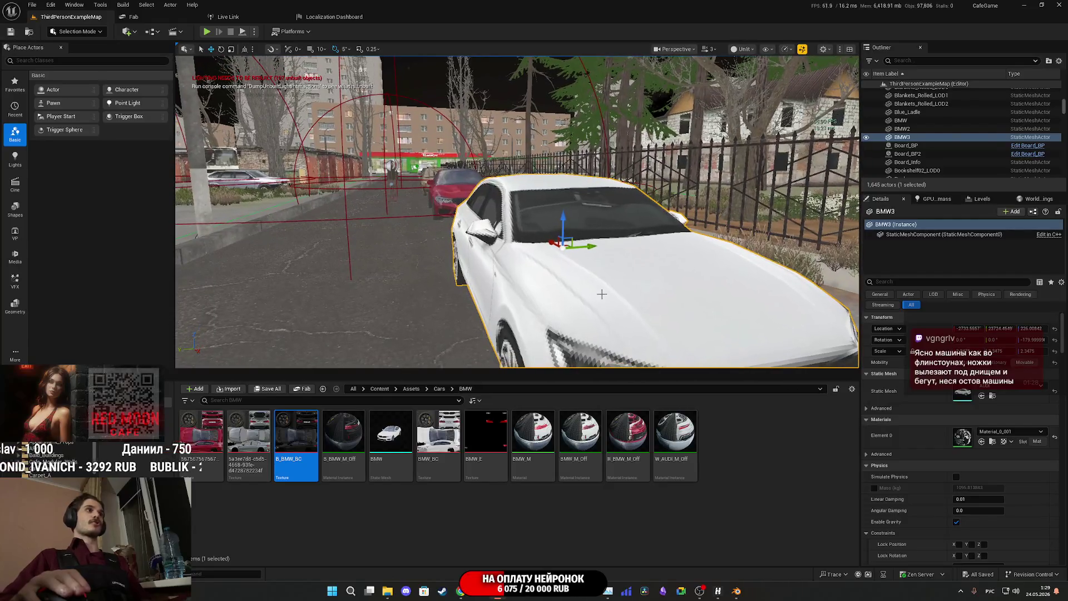
click(461, 591)
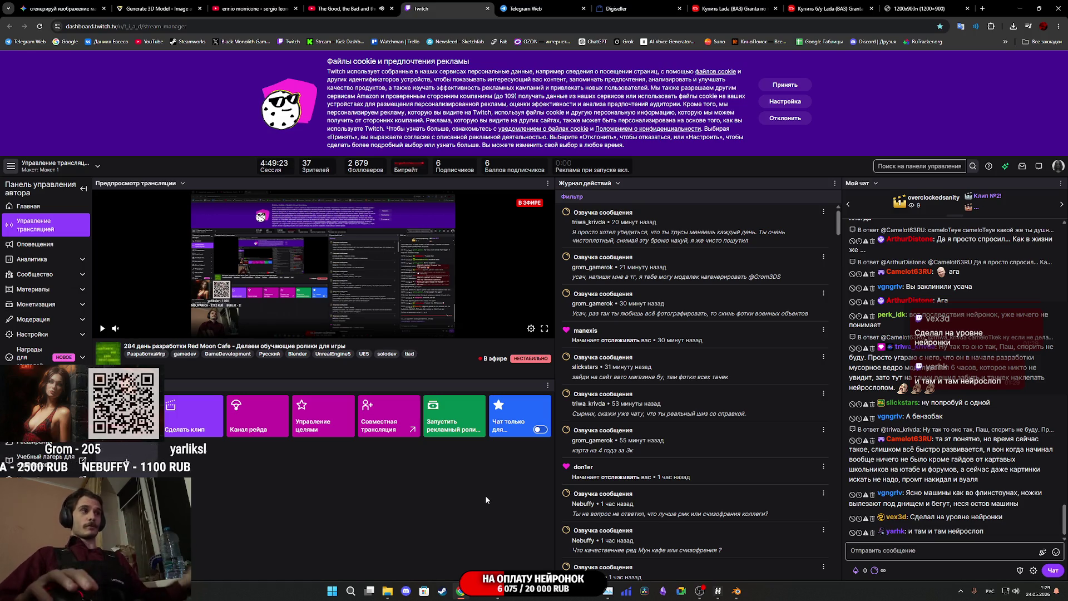
click(498, 590)
scroll(618, 261, up, 15)
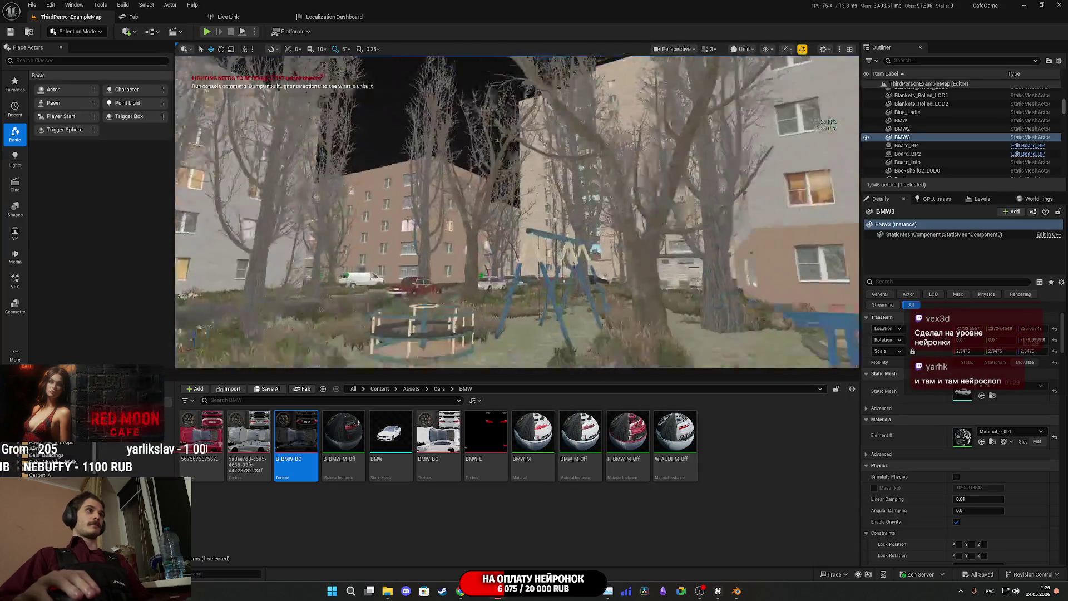
scroll(618, 260, up, 15)
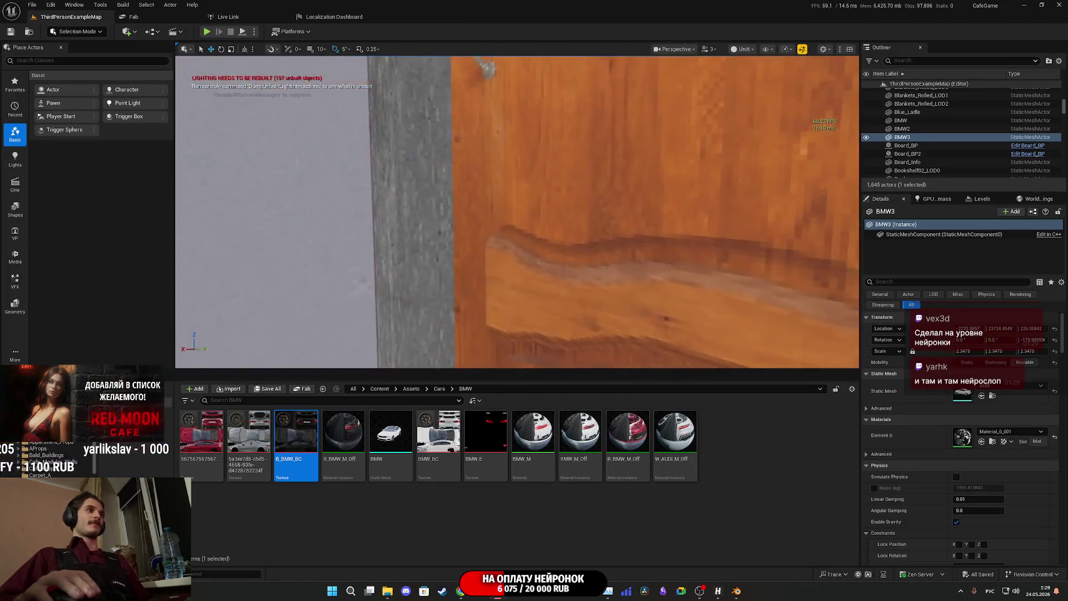
scroll(619, 260, up, 15)
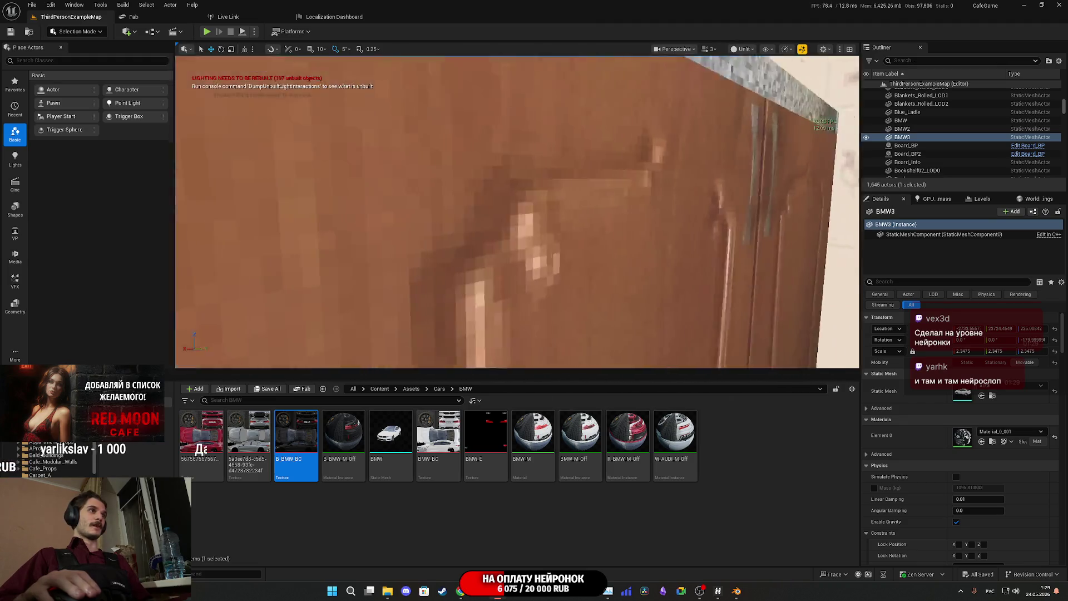
scroll(517, 211, down, 10)
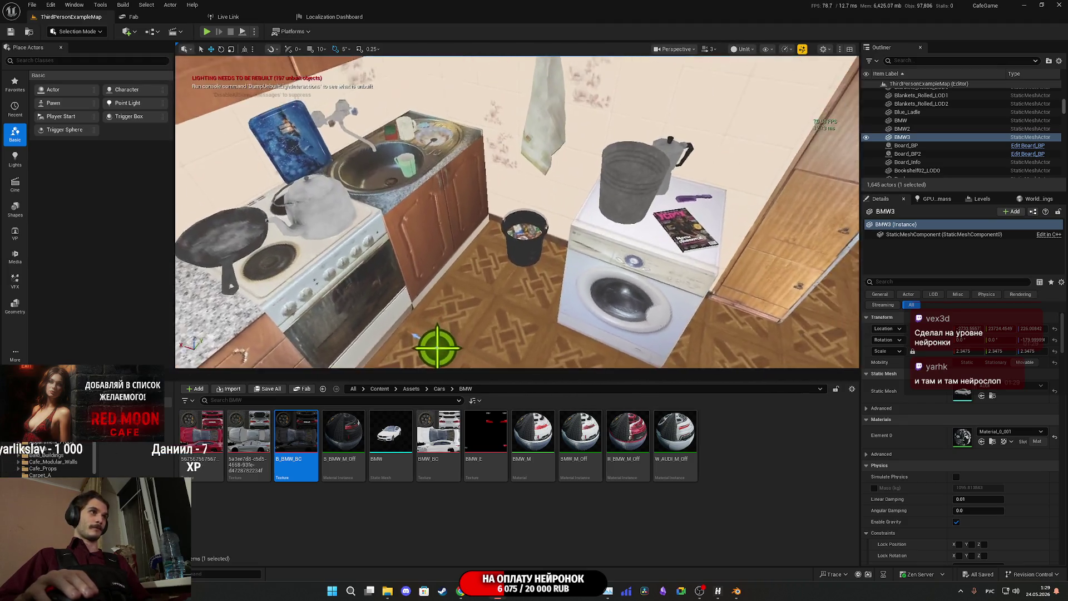
scroll(517, 212, up, 10)
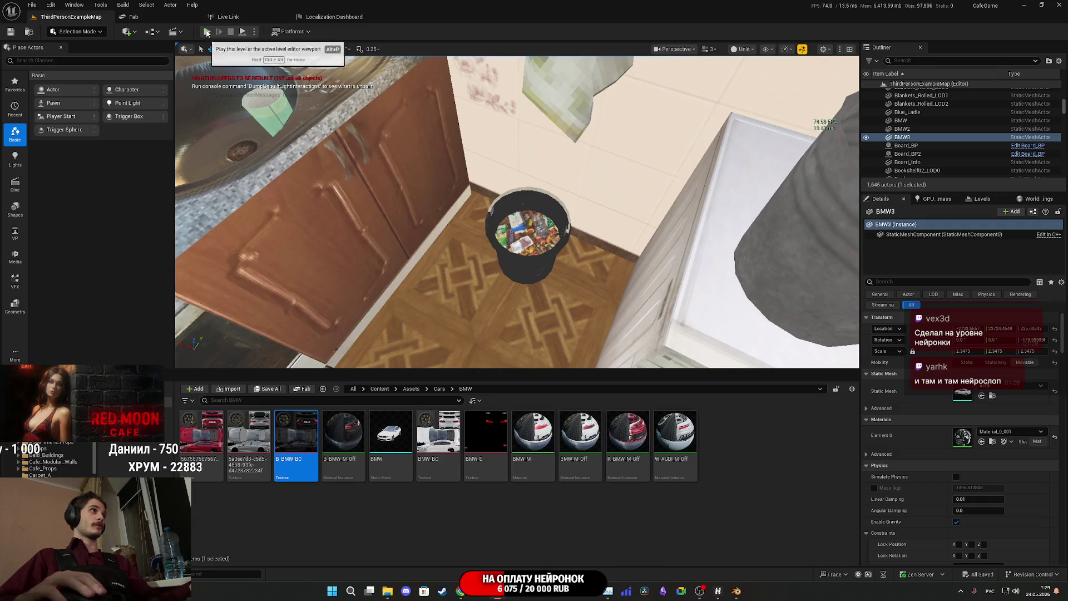
- Start Play-in-Editor, switch on the room lights at the wall switch, and turn off the TV
key(alt+p)
key(F11)
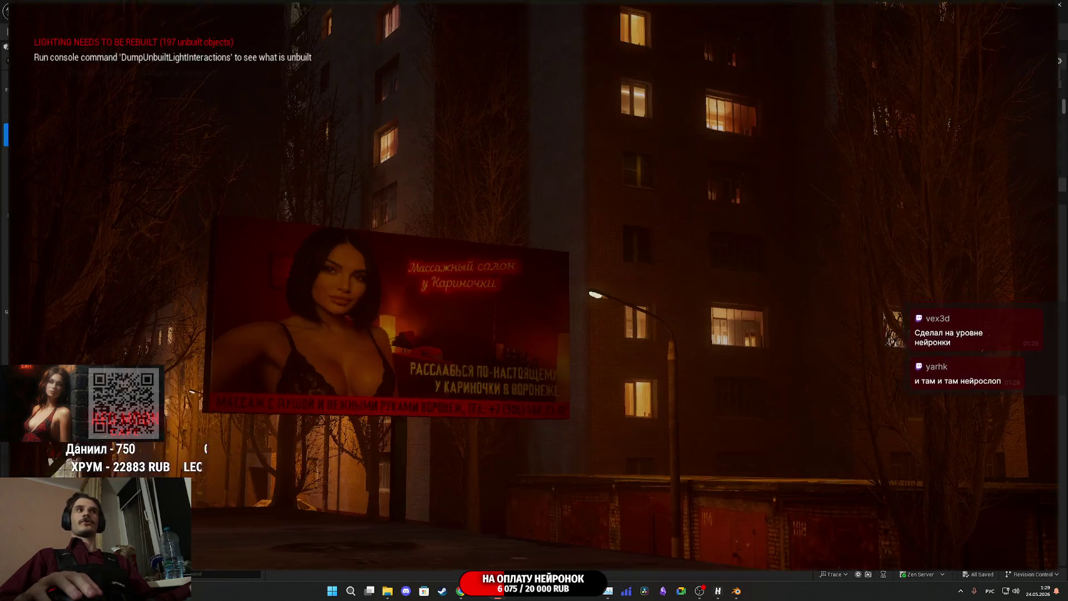
key(w)
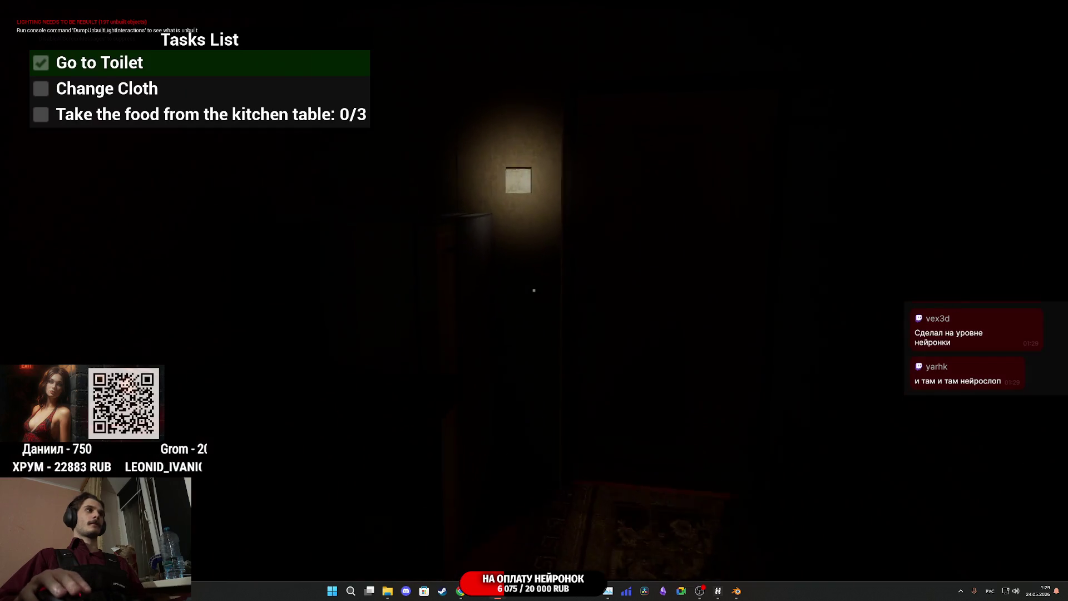
key(e)
key(e)
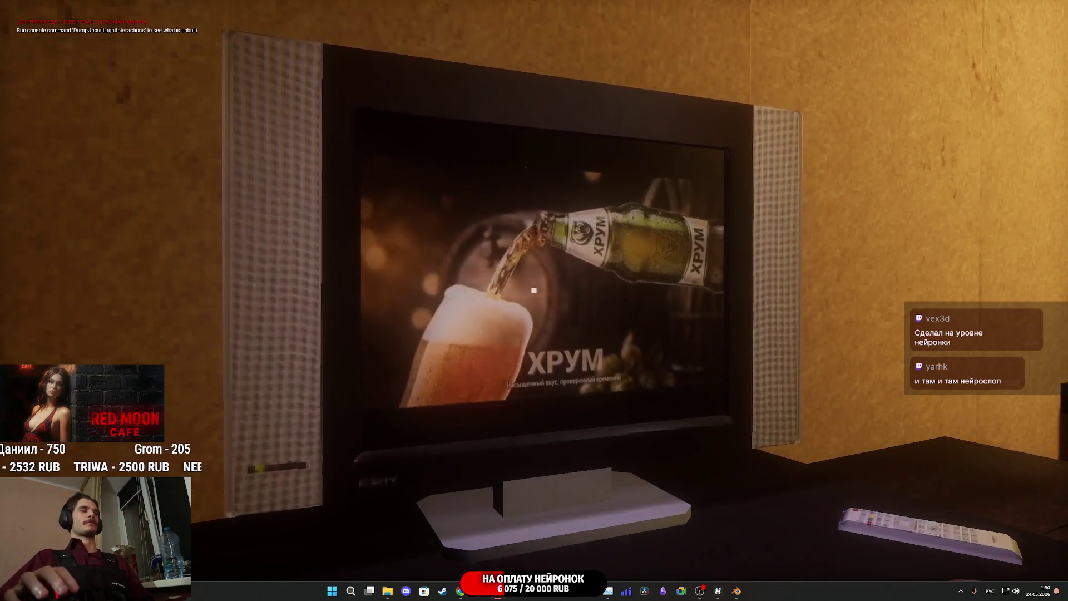
right_click(534, 290)
click(534, 289)
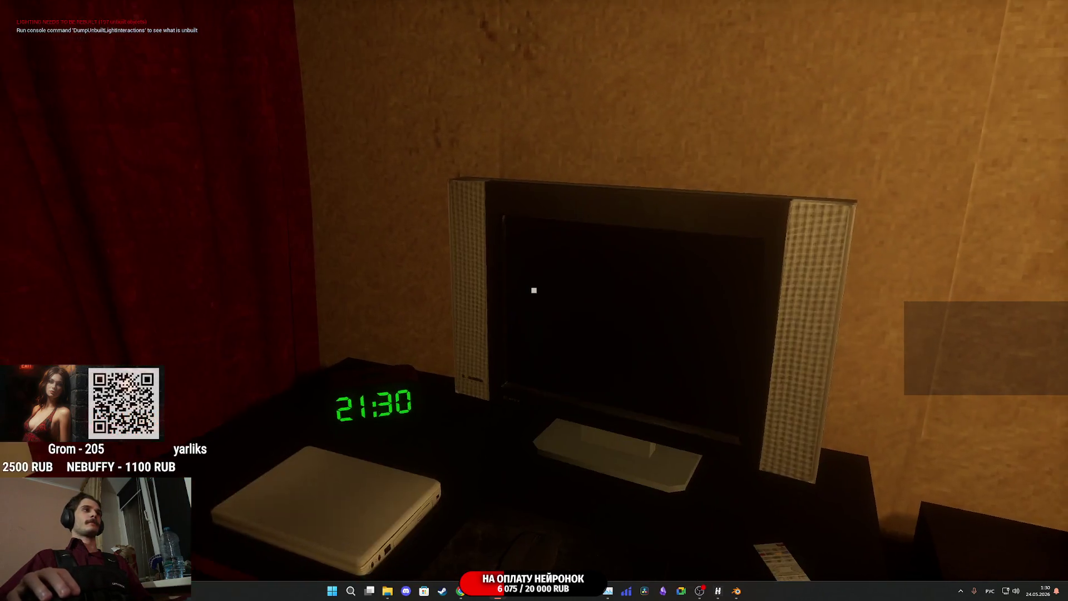
- Walk over to the window, then go to the mirror and pass through it
key(w)
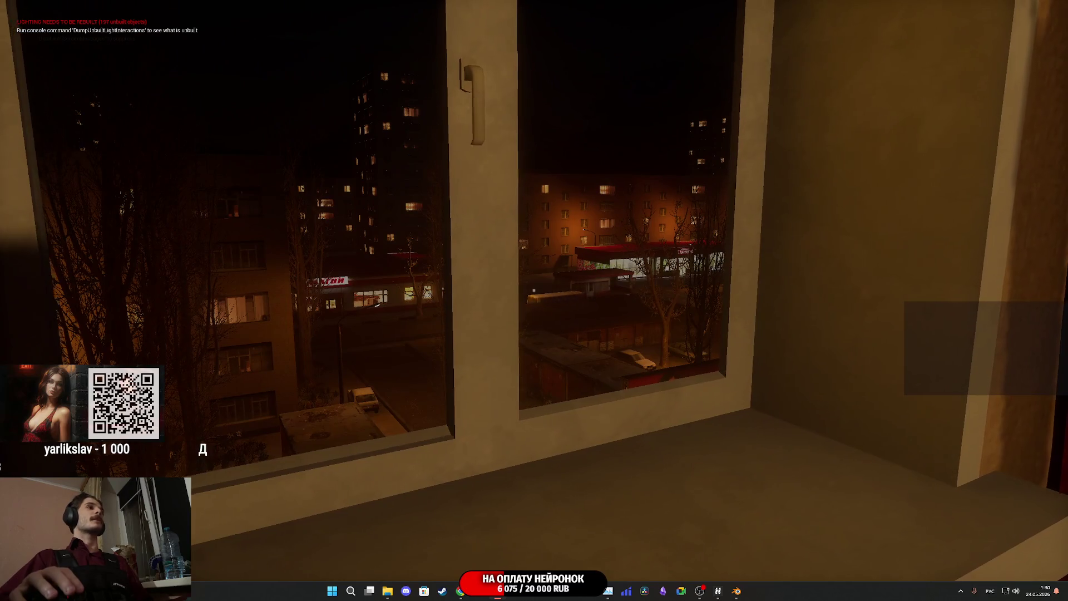
key(w)
key(d)
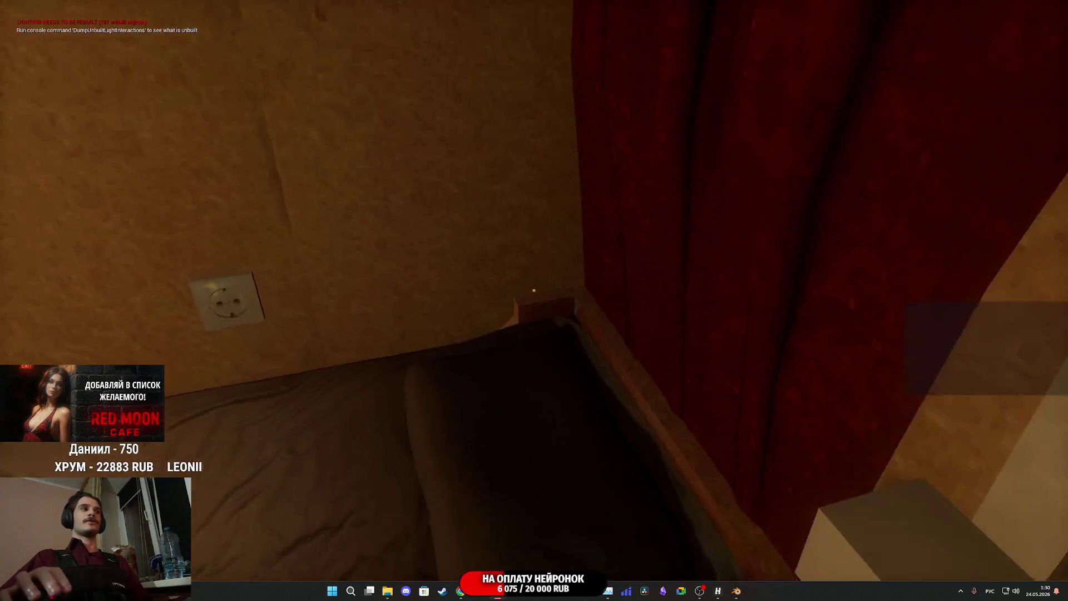
key(w)
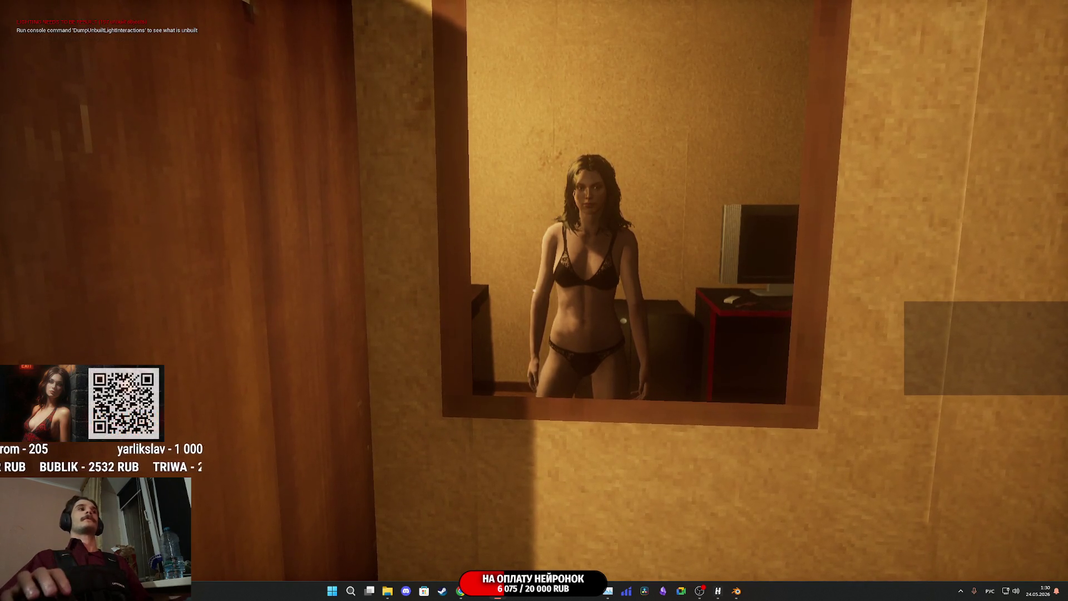
key(e)
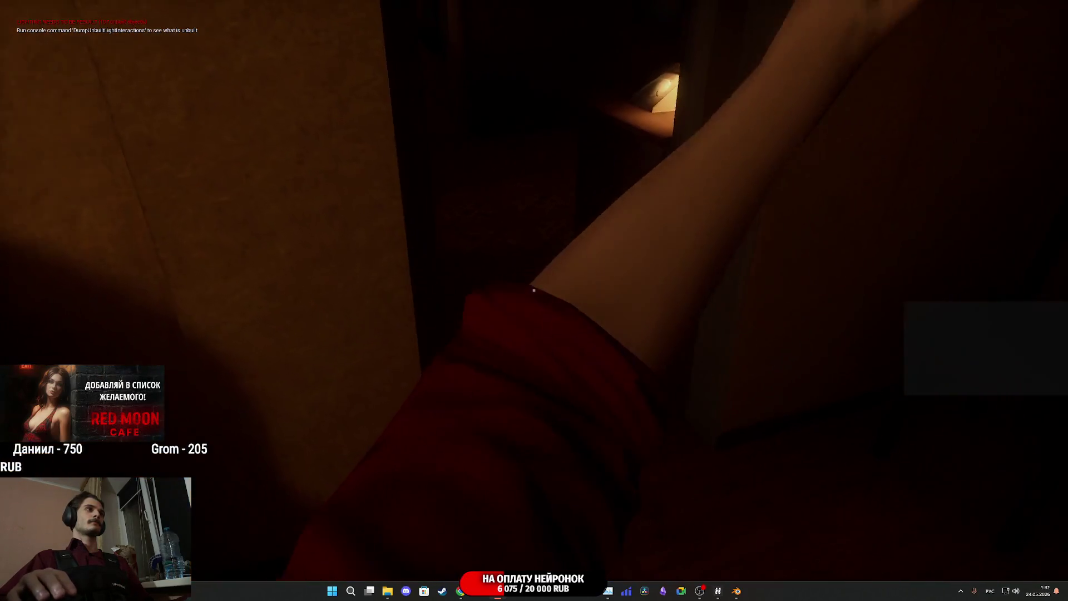
scroll(534, 290, down, 1)
scroll(534, 290, down, 3)
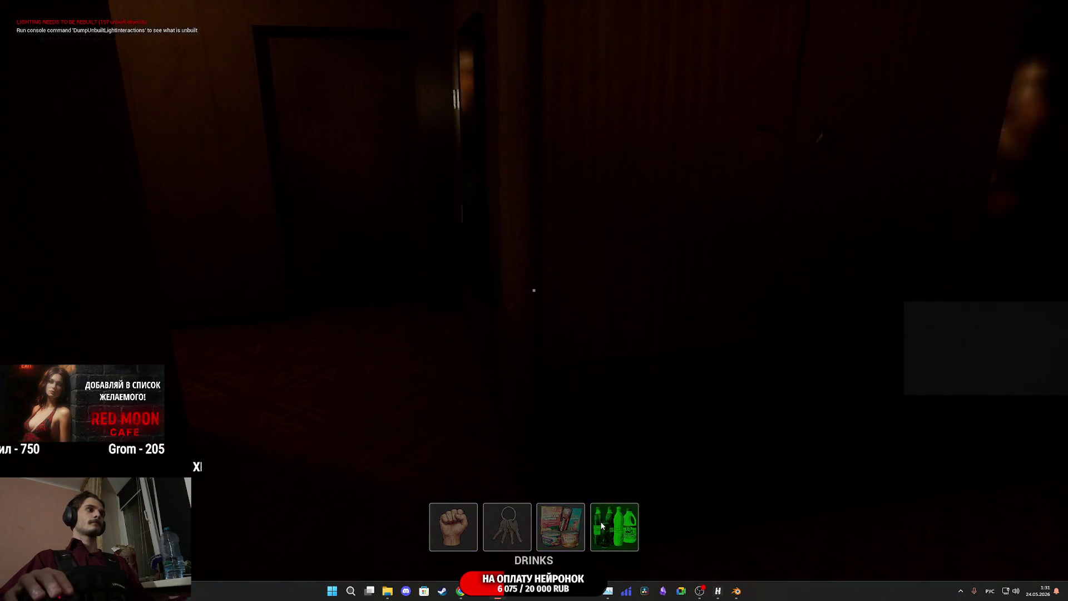
- Walk past the kitchen table and down the corridor, through the stairwell, and call the elevator
key(w)
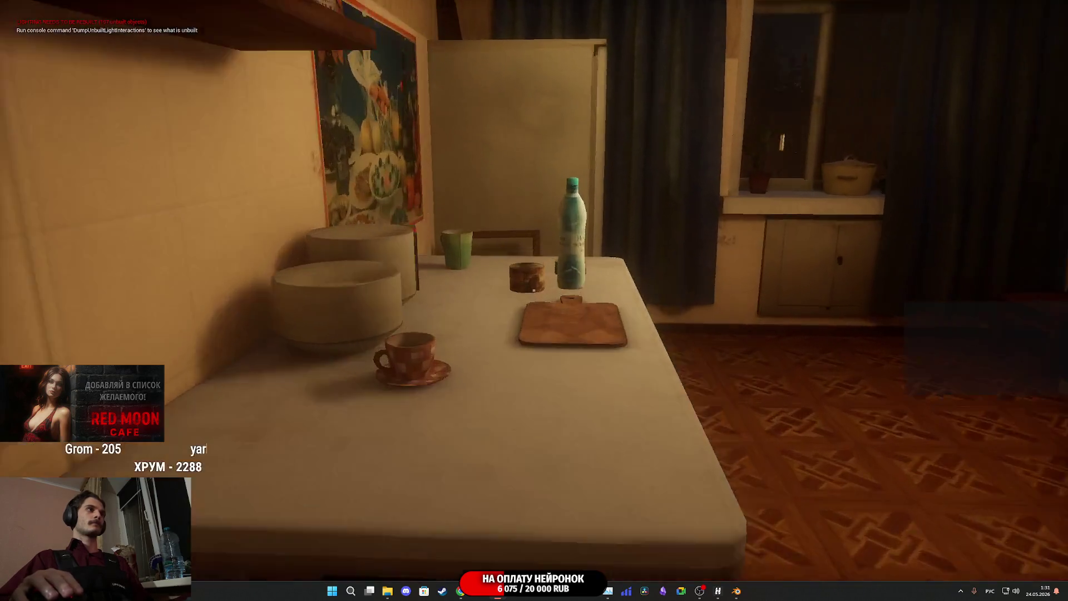
key(w)
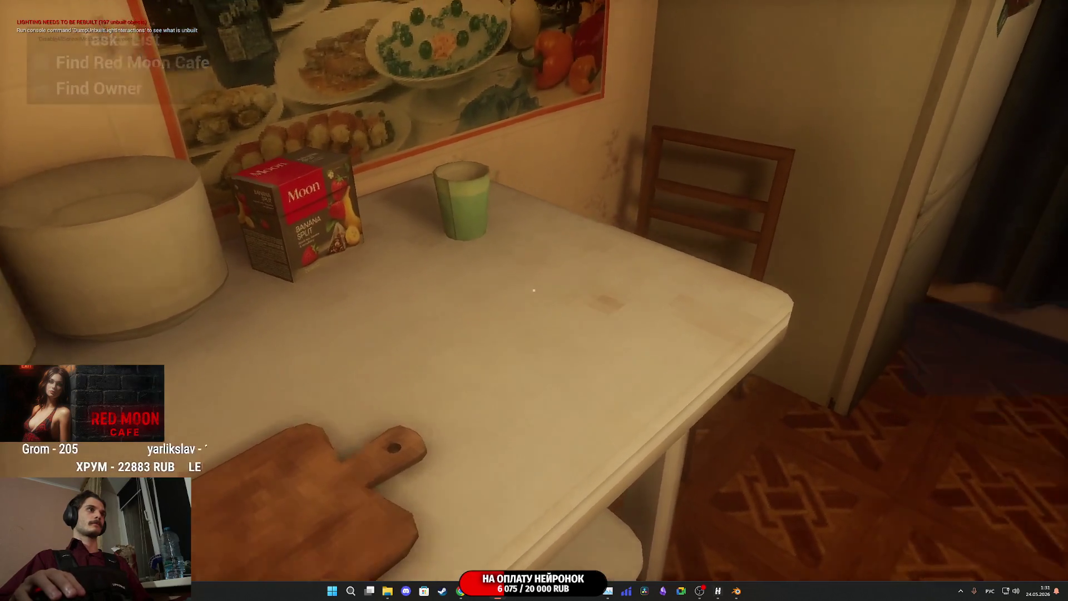
key(w)
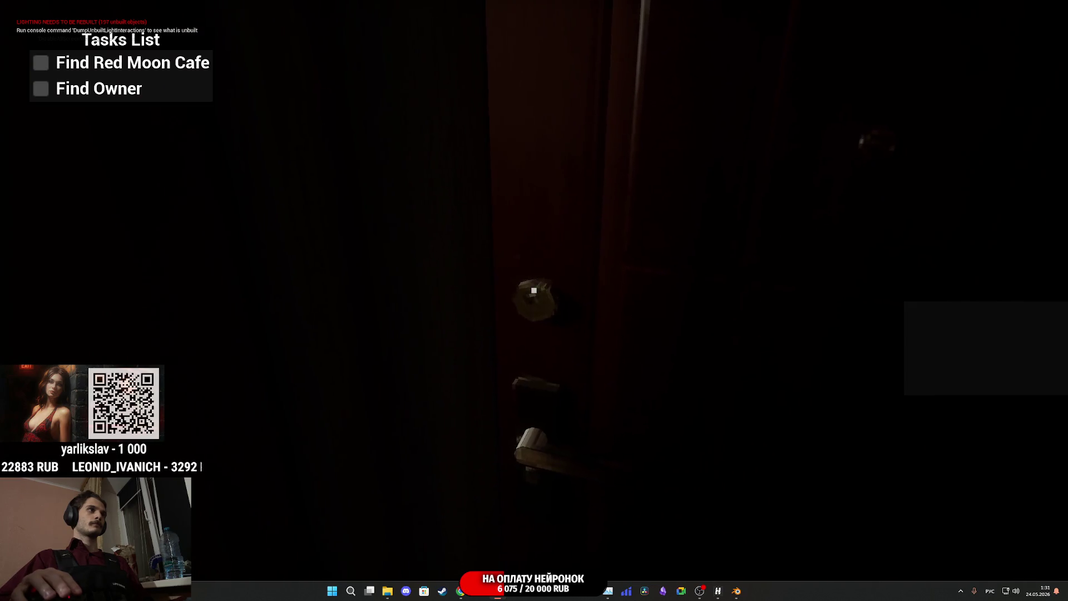
key(e)
key(w)
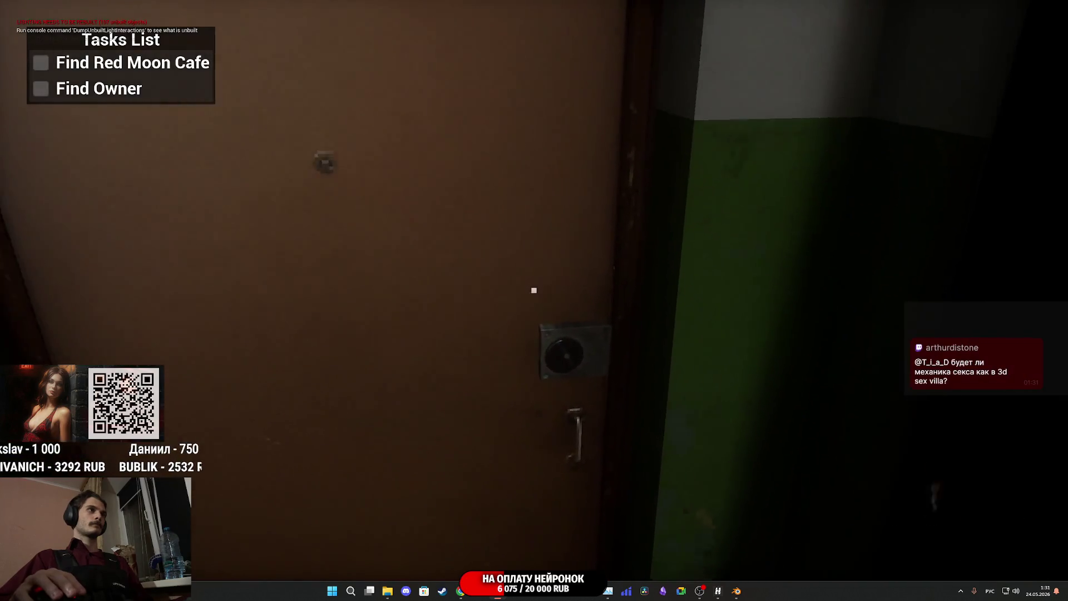
key(e)
key(w)
key(e)
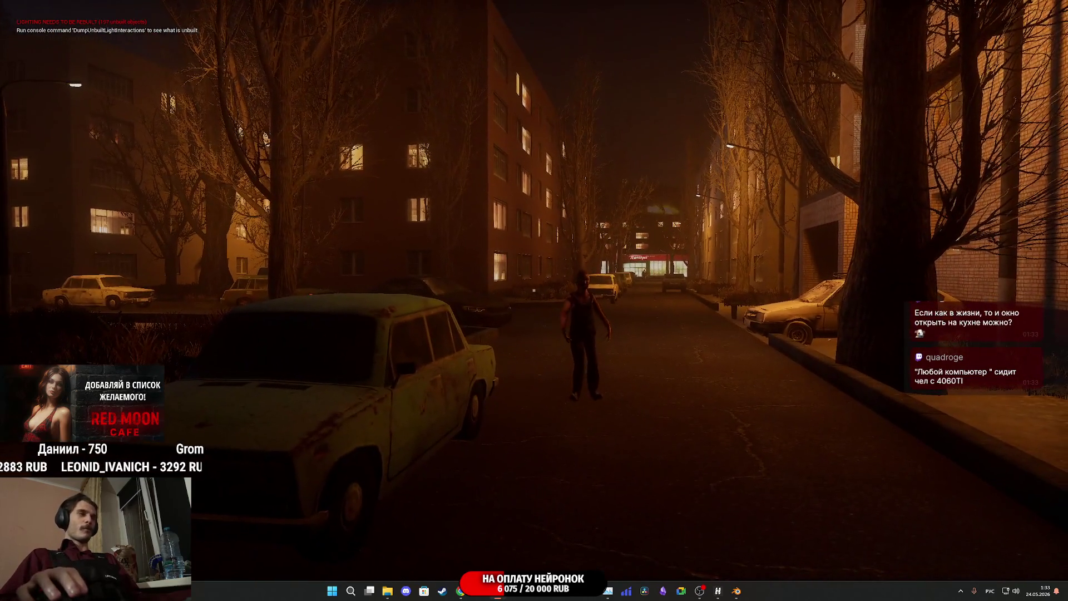
- Walk the character along the brick building wall toward the park alley
key(w)
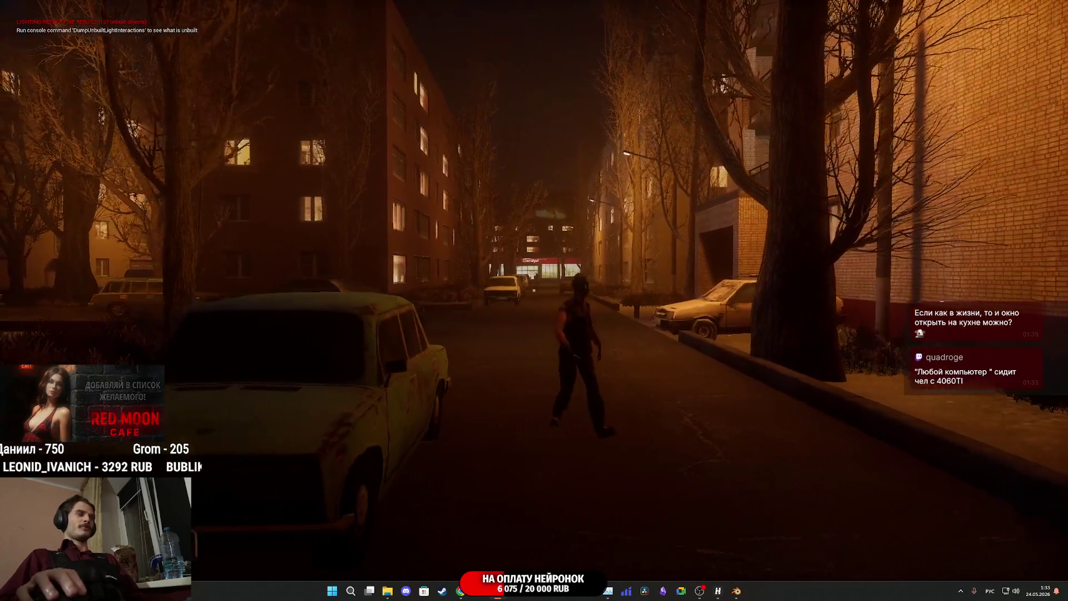
key(w)
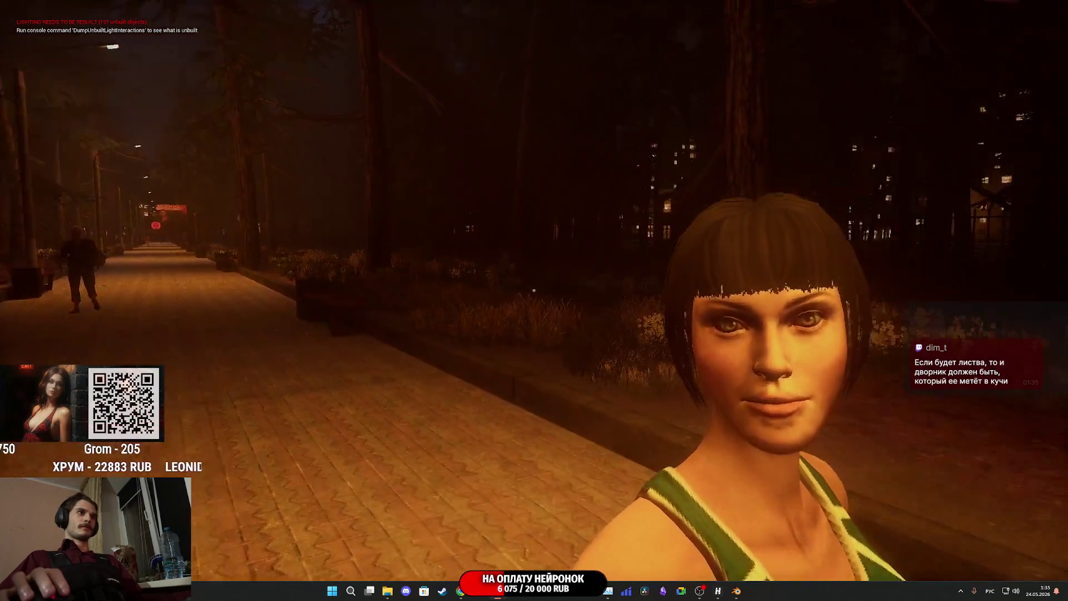
- Walk down the park path past the man, sit on the bench, then stand up again
key(w)
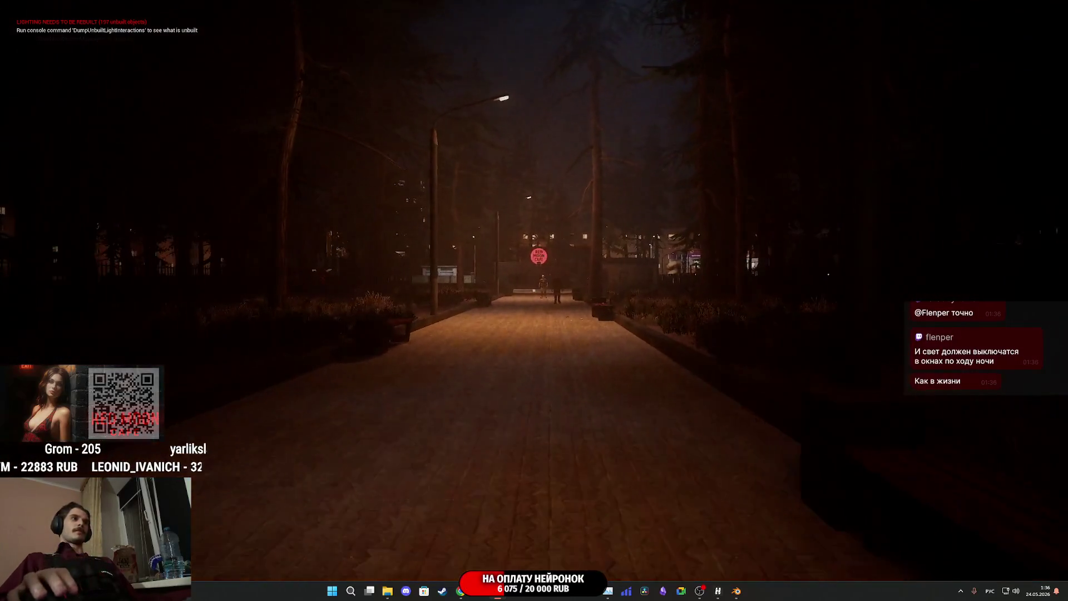
key(w)
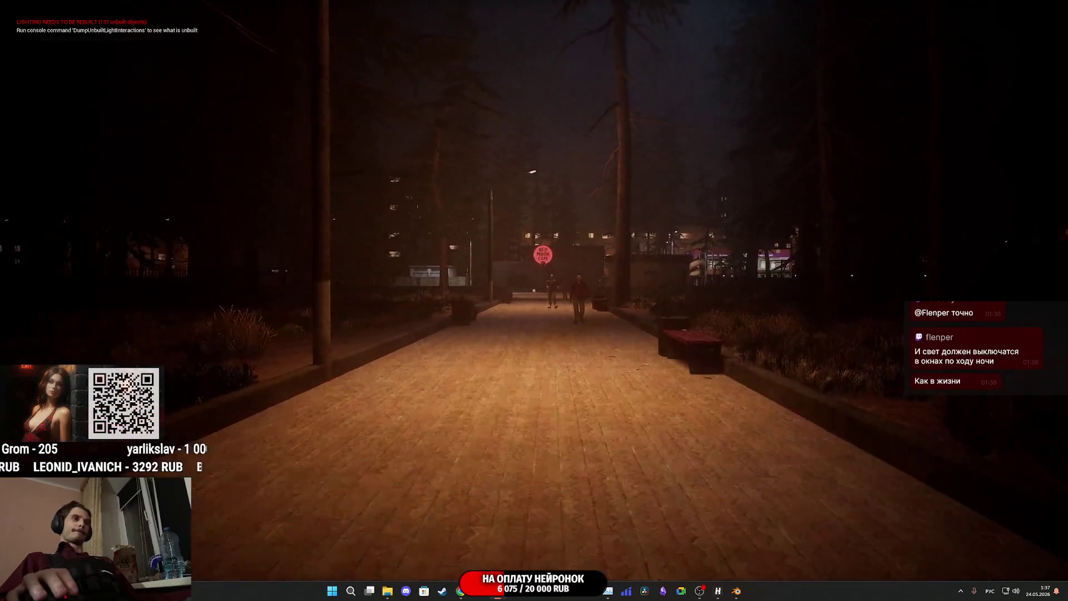
key(w)
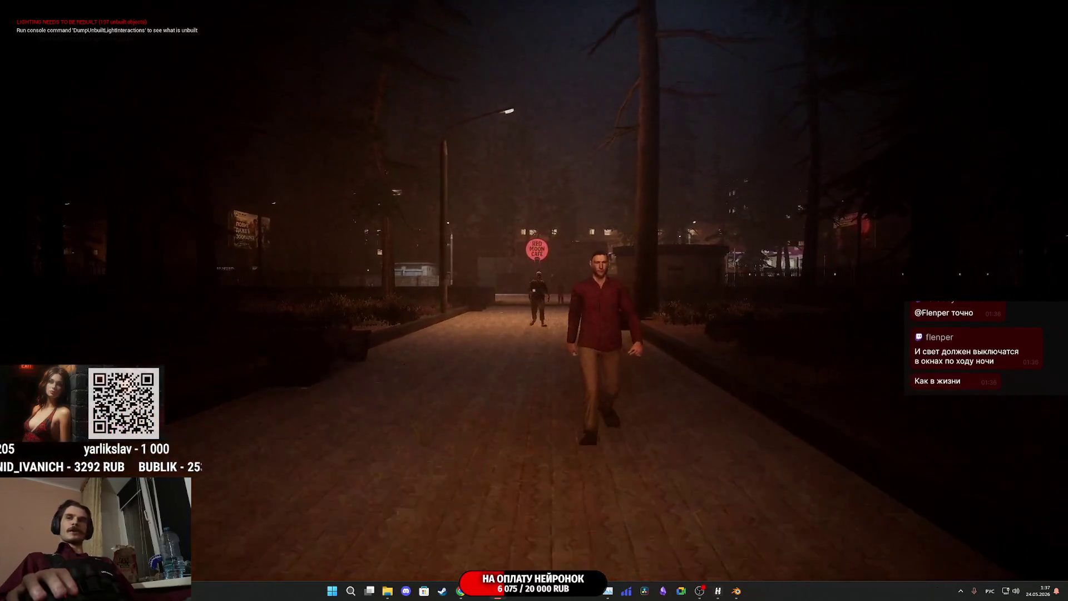
key(w)
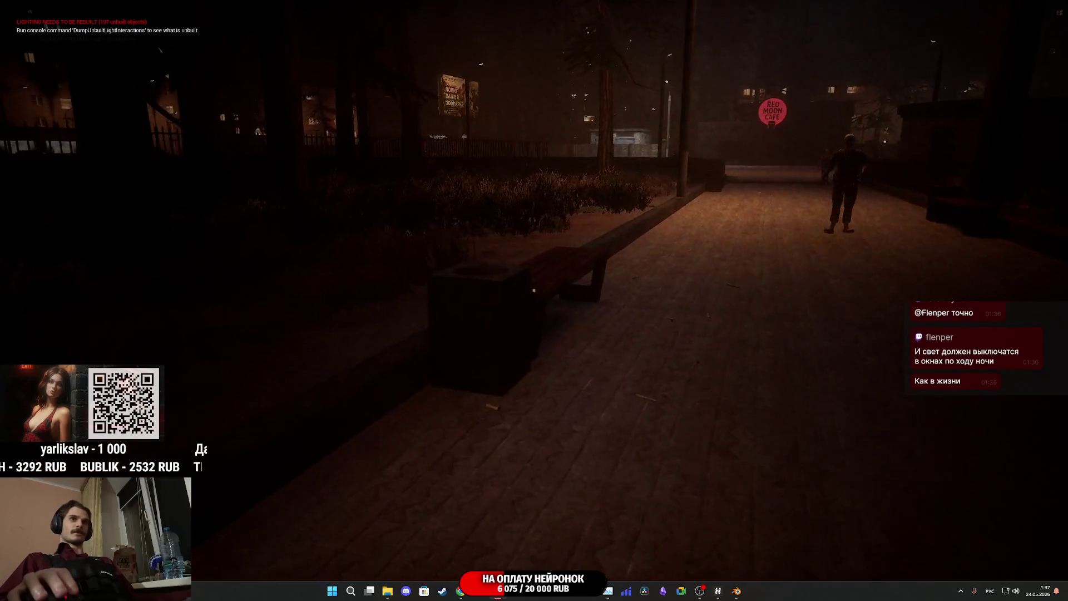
key(e)
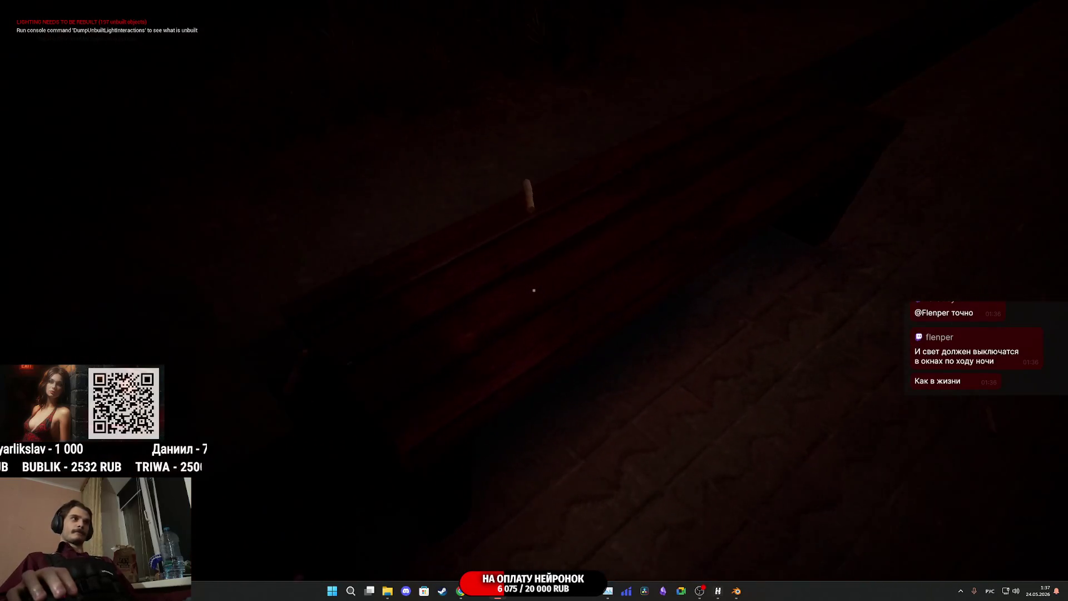
key(e)
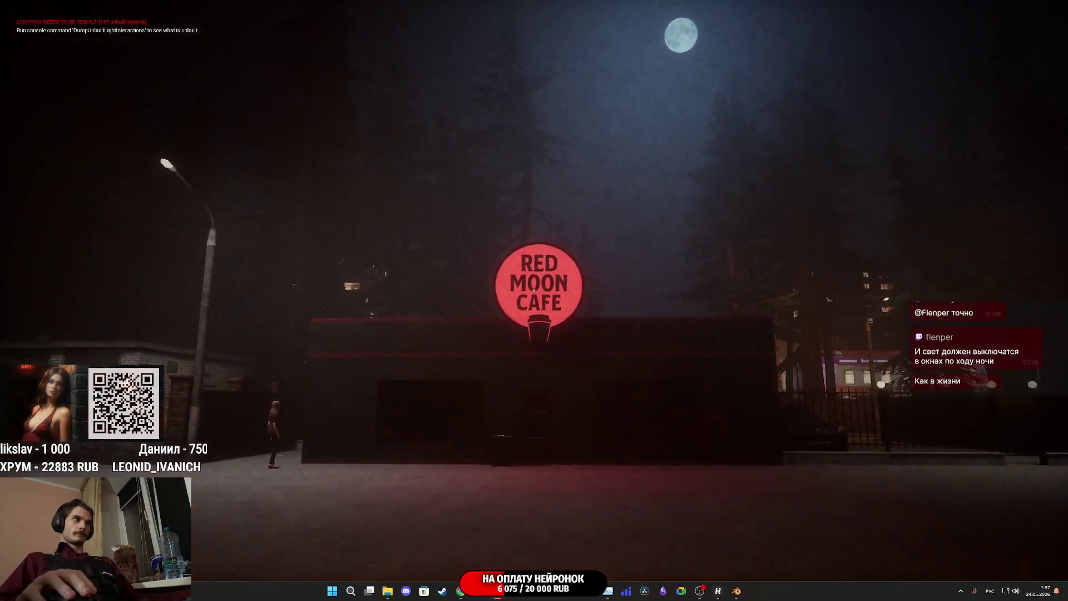
- Open the inventory and take the KEYS item in hand at the Red Moon Cafe
key(Tab)
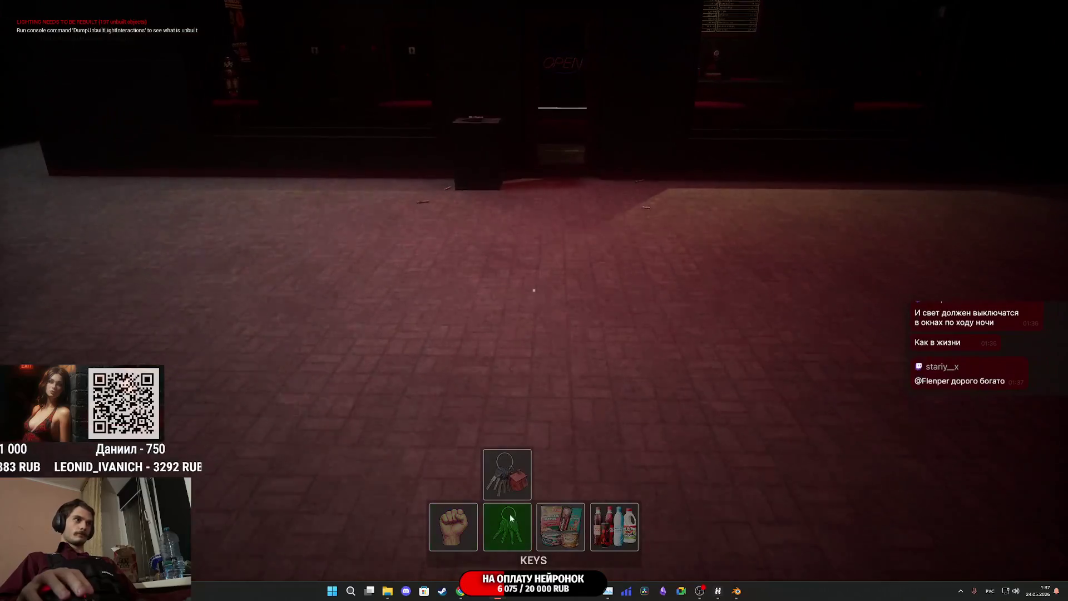
click(507, 522)
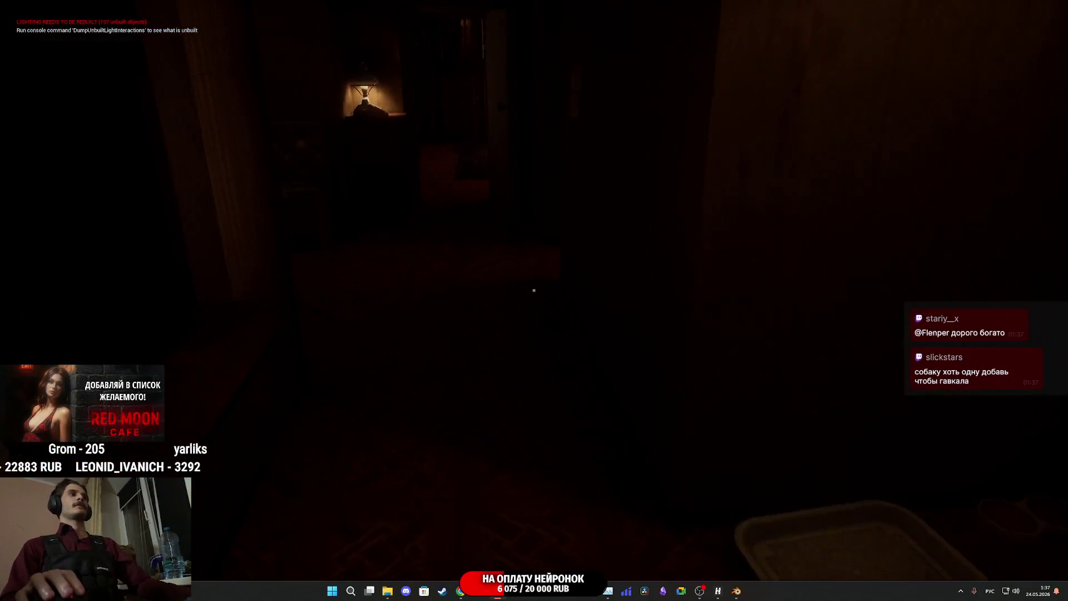
- Walk through the kitchen past the window and stove, then down the dark hallway
key(w)
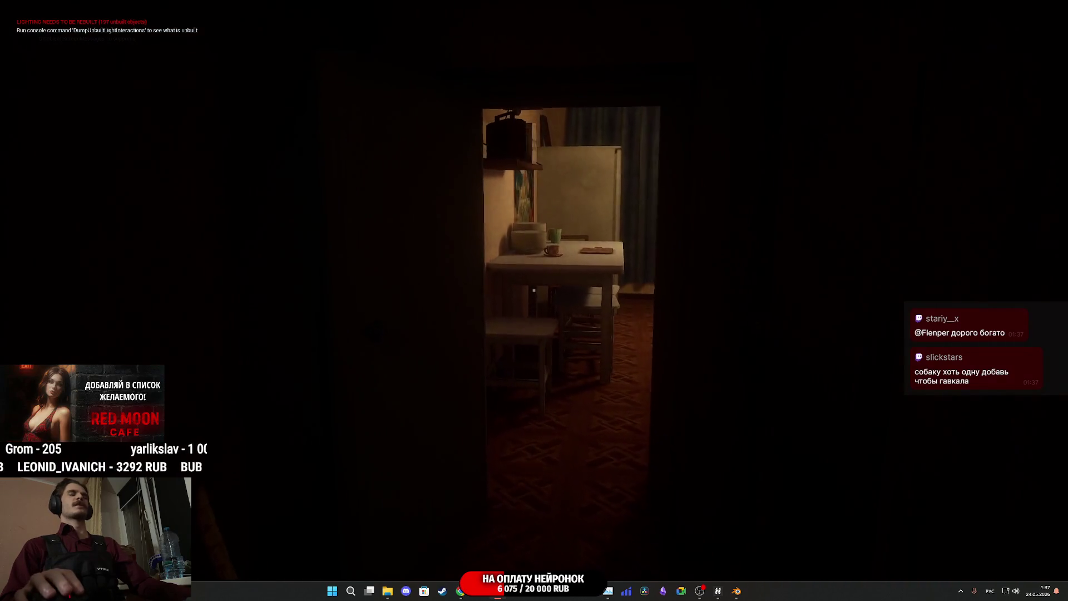
key(w)
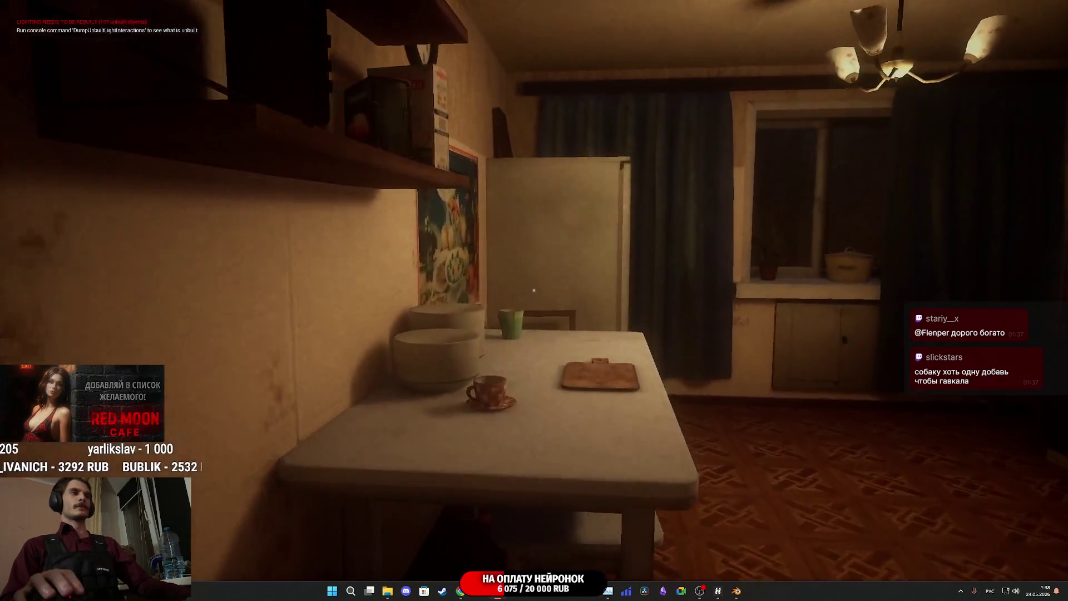
key(w)
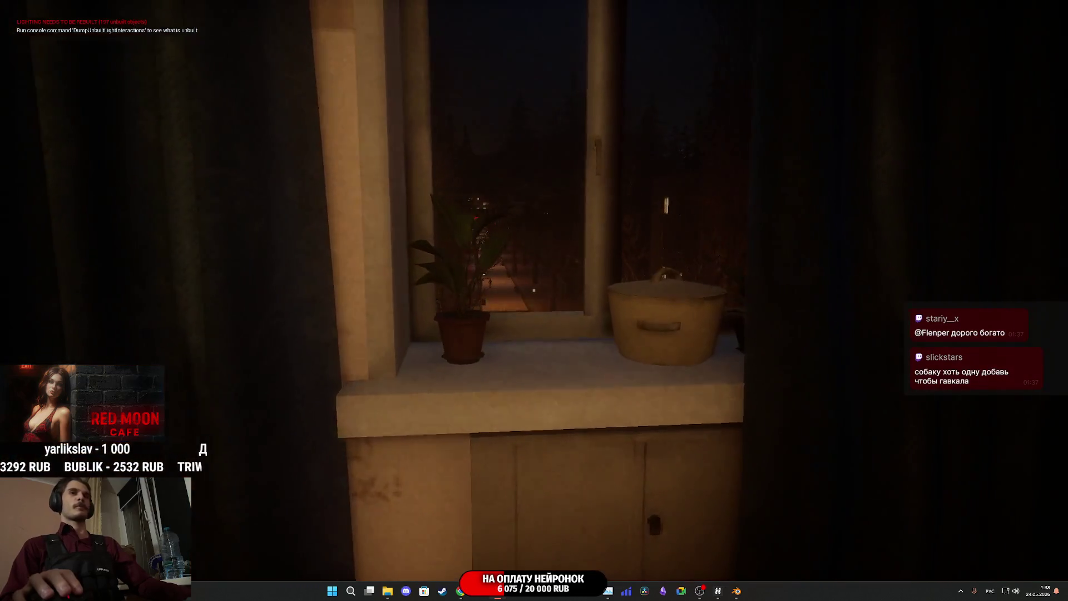
key(a)
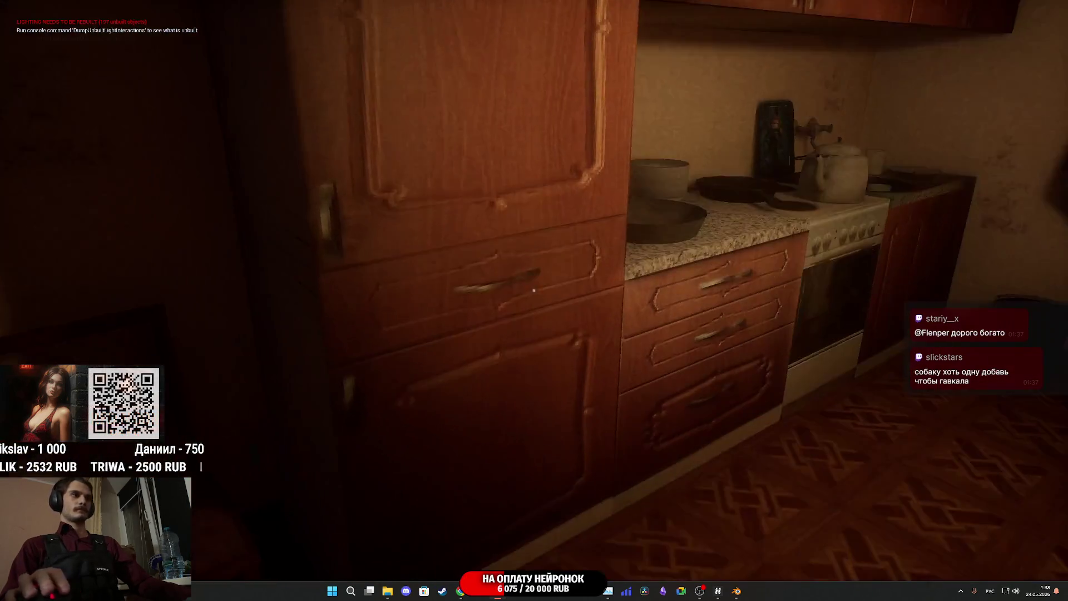
mouse_move(534, 290)
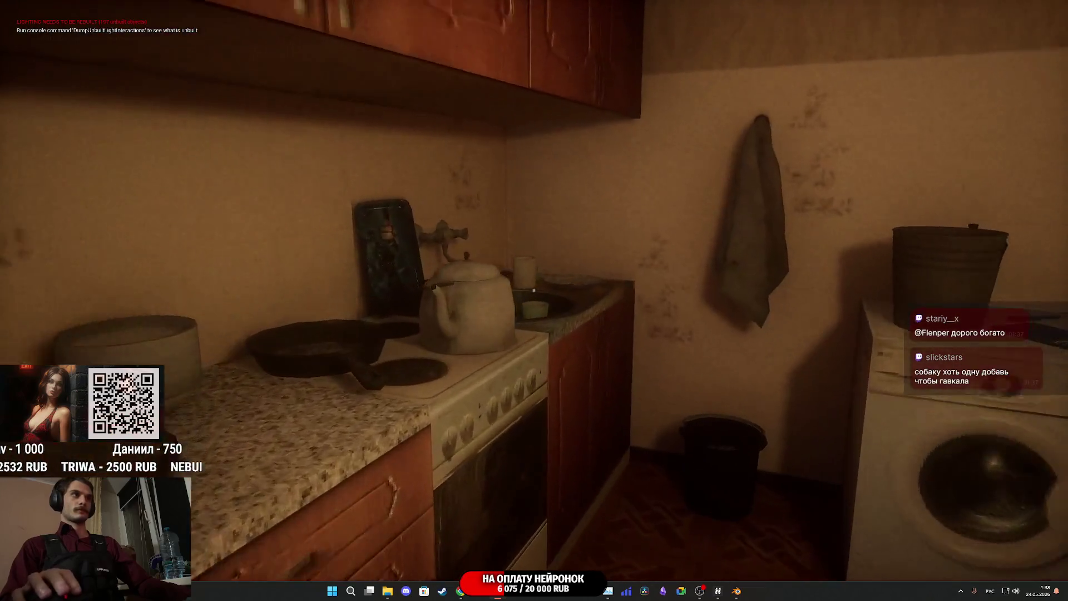
key(w)
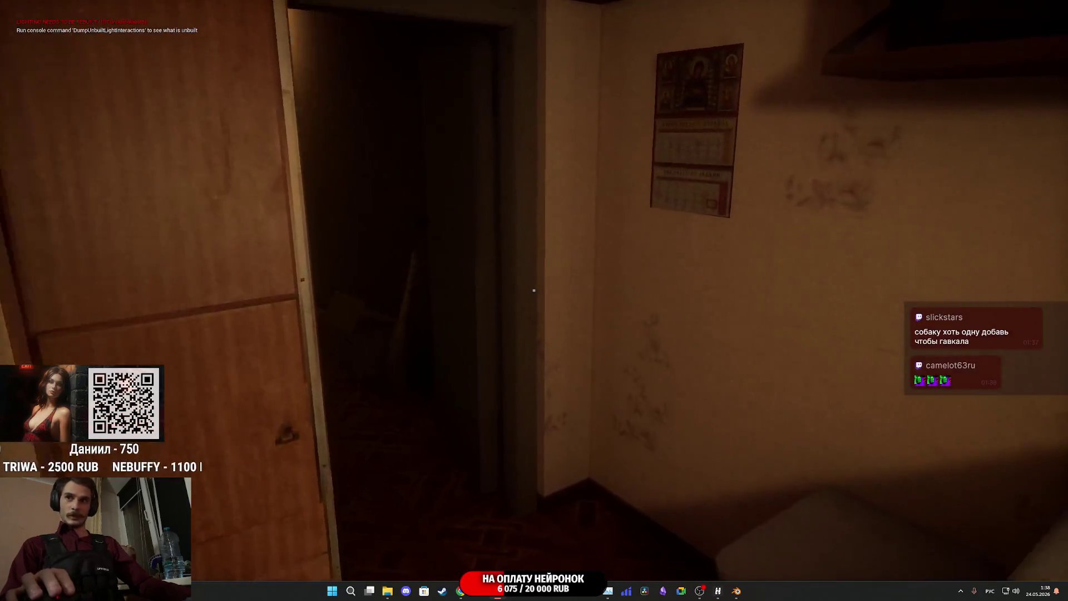
key(w)
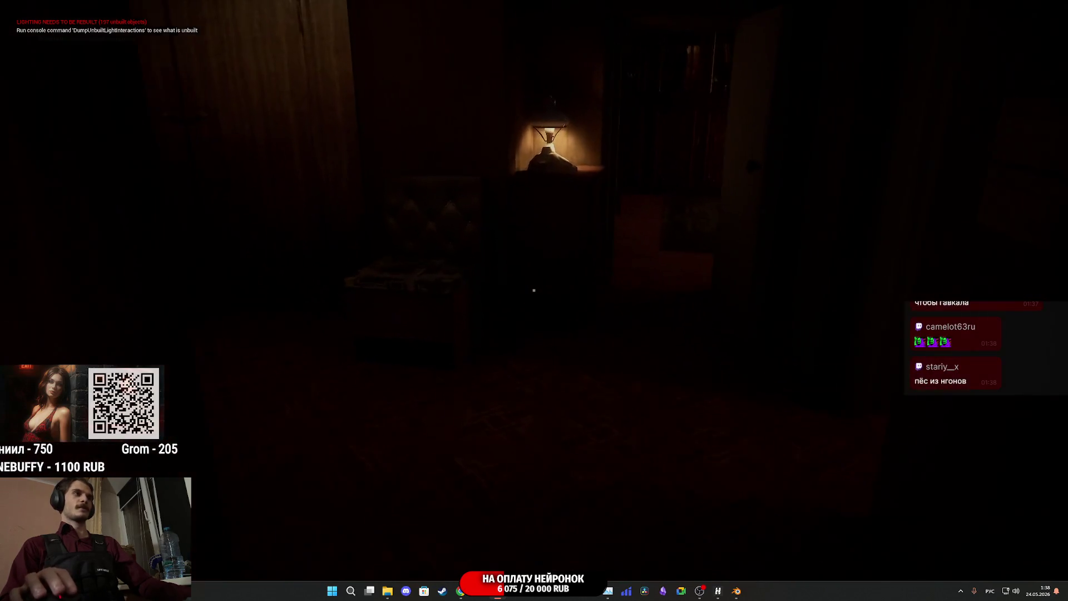
- Approach the cat on the living-room sofa and pet it
key(w)
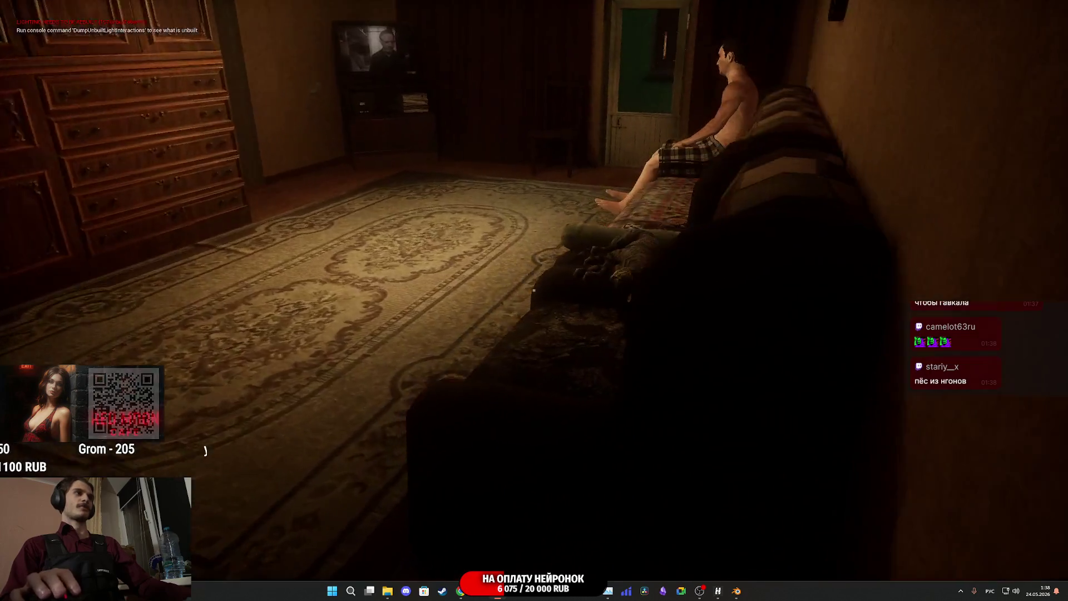
key(w)
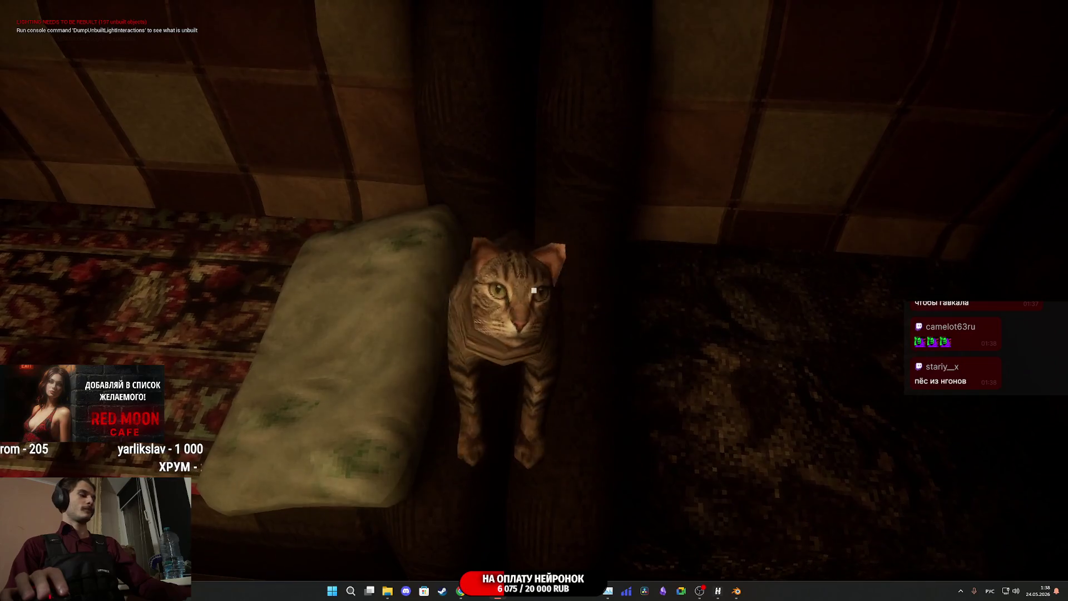
key(s)
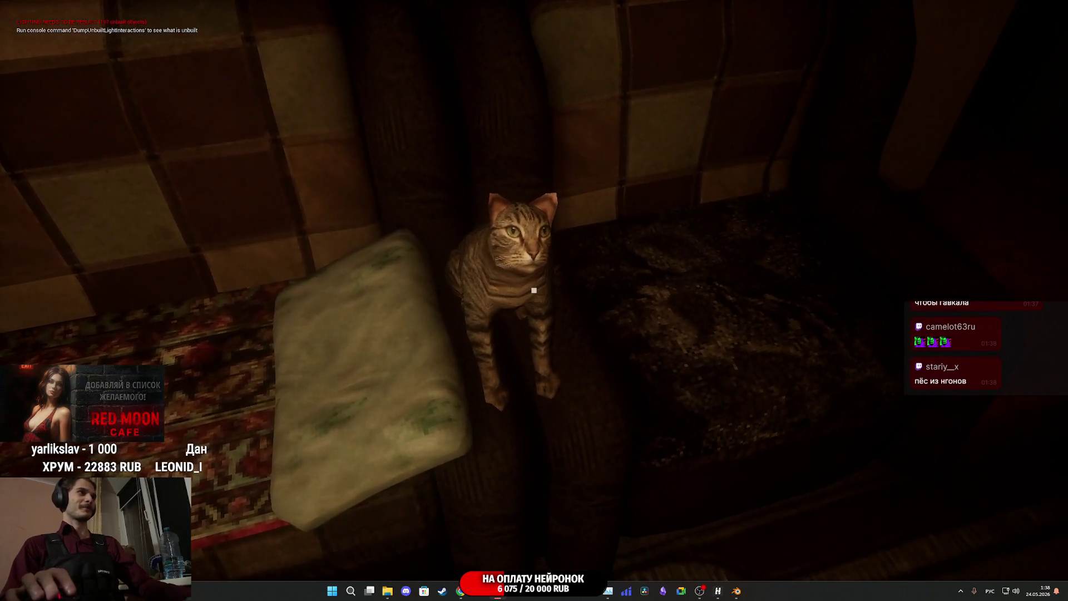
click(534, 290)
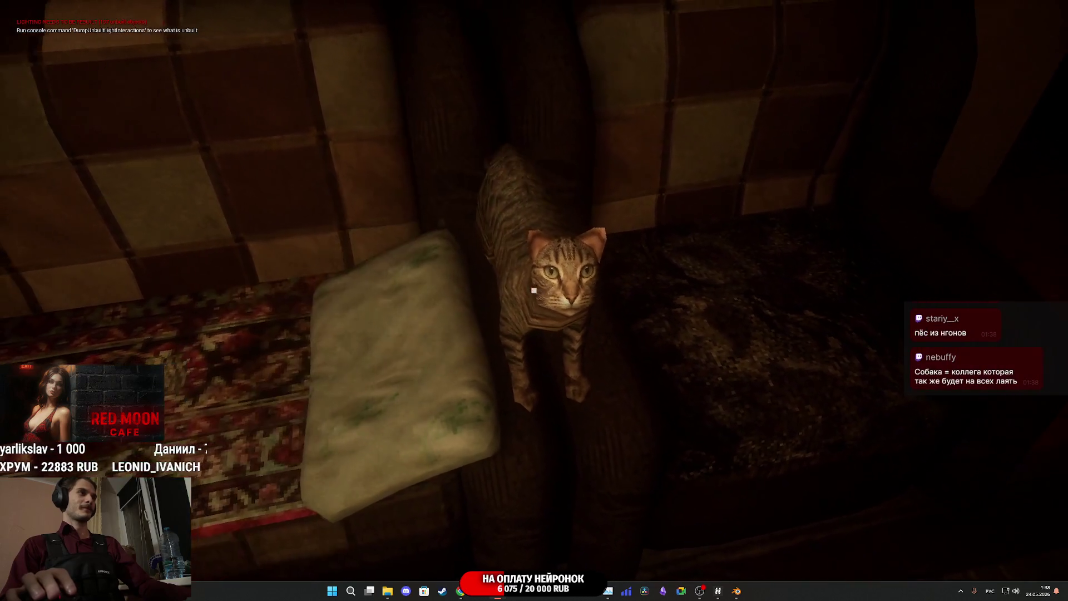
mouse_move(534, 290)
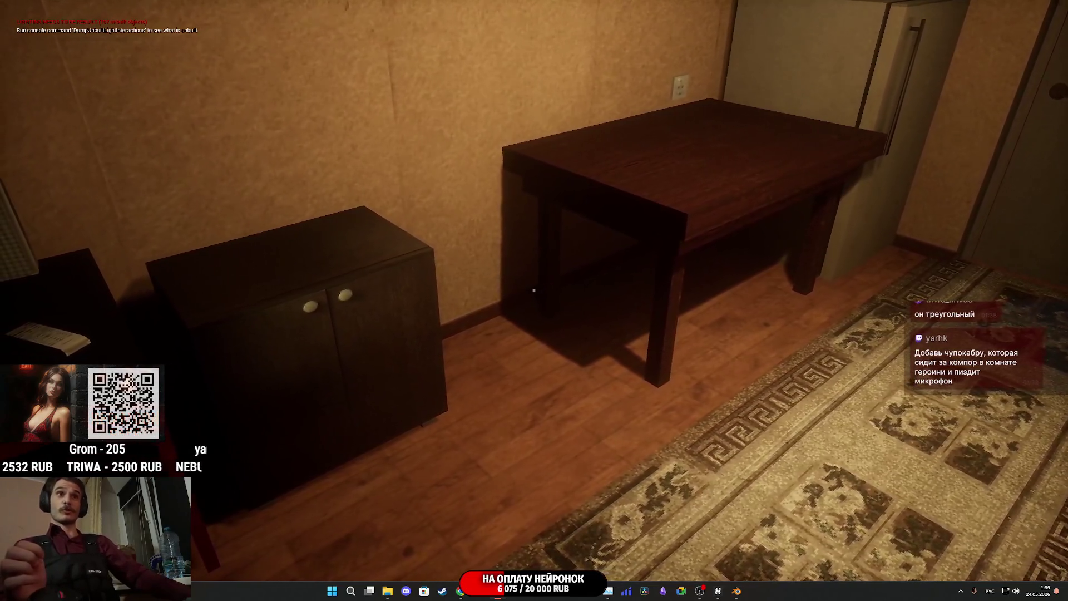
- Strafe left and right beside the table and cabinet, then turn to face the wall mirror
key(d)
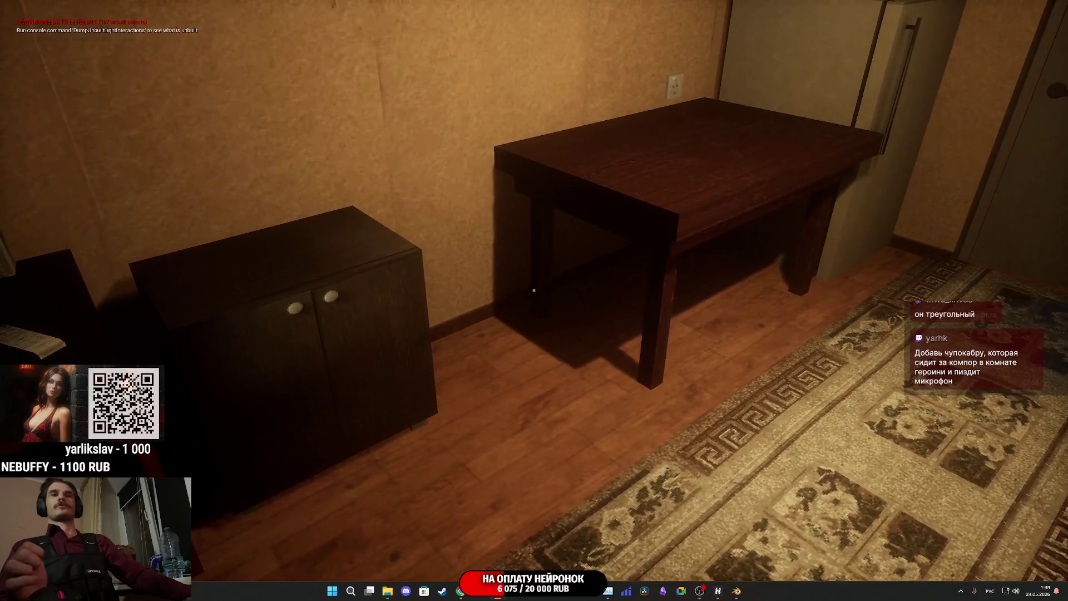
key(a)
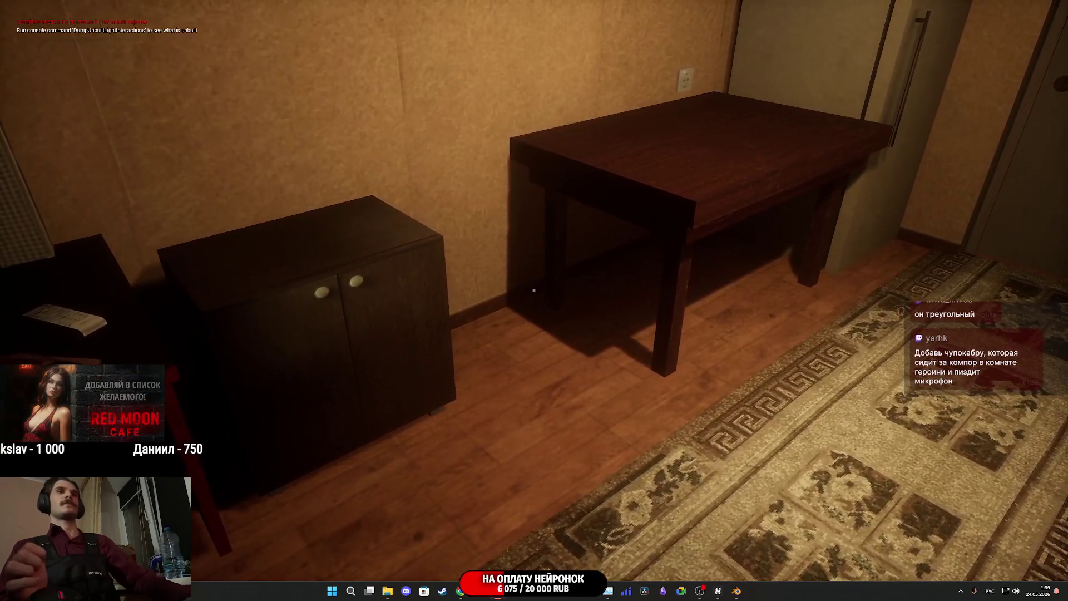
key(d)
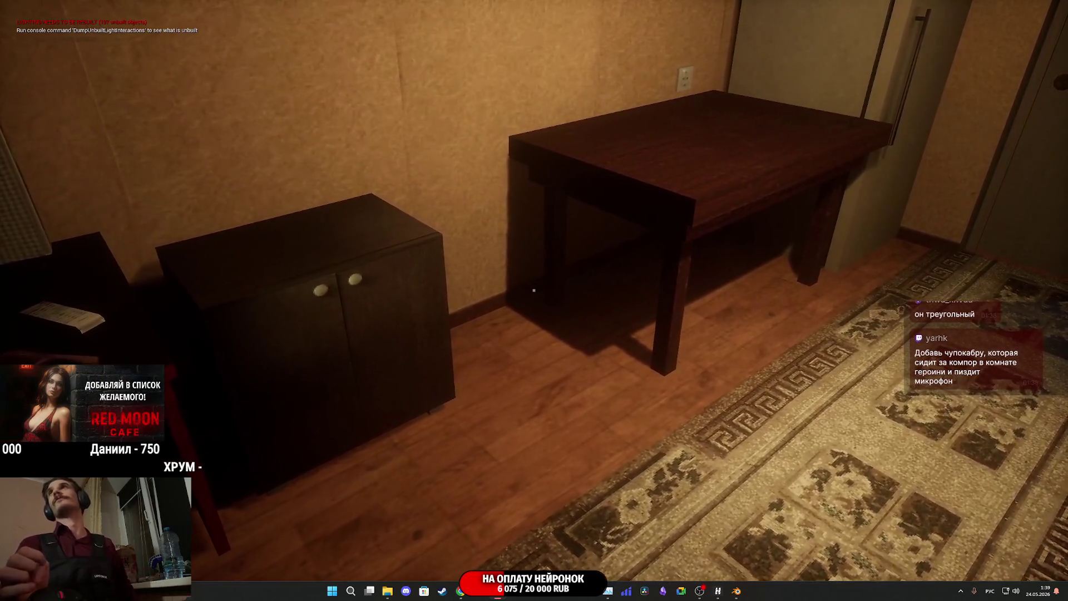
key(a)
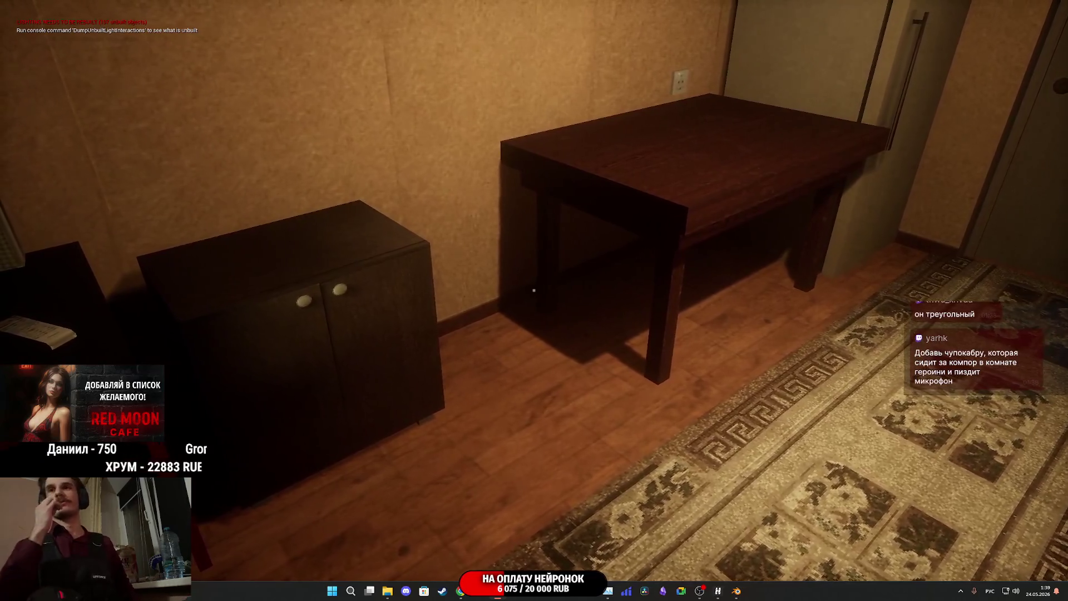
key(a)
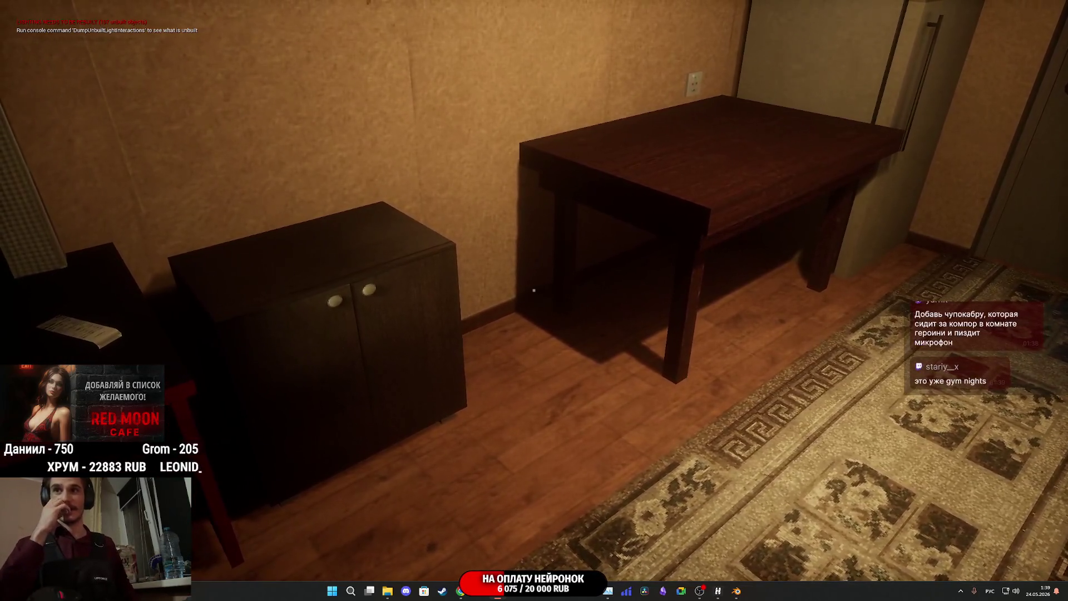
key(d)
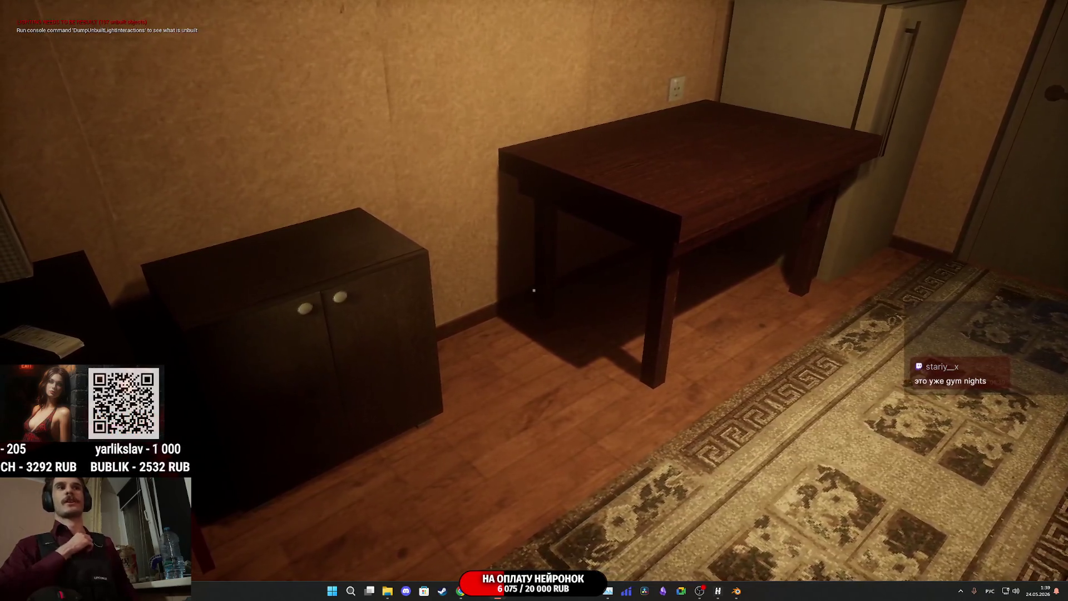
key(d)
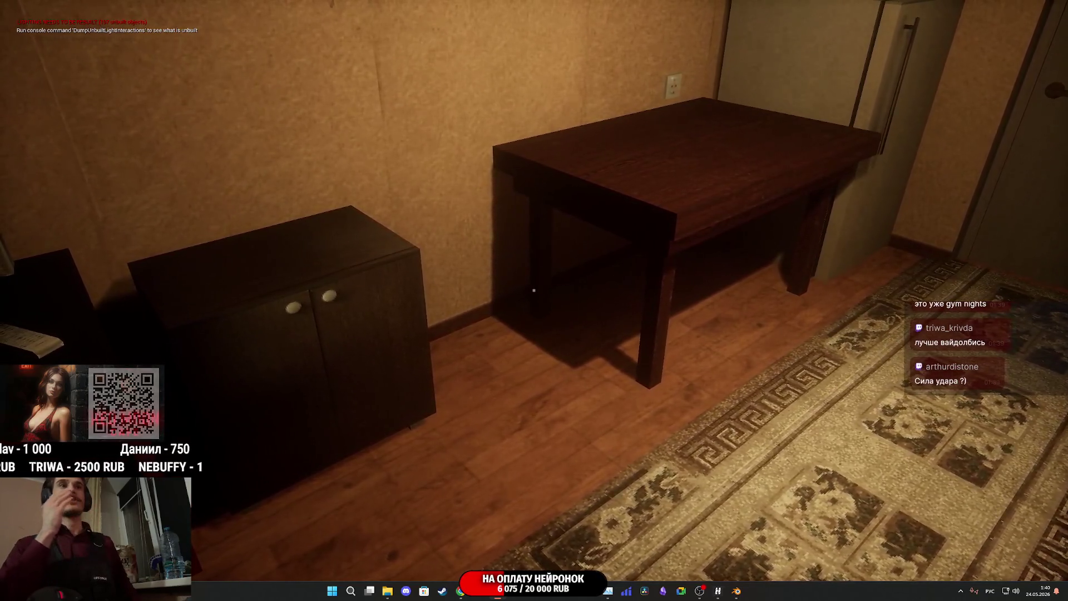
key(w)
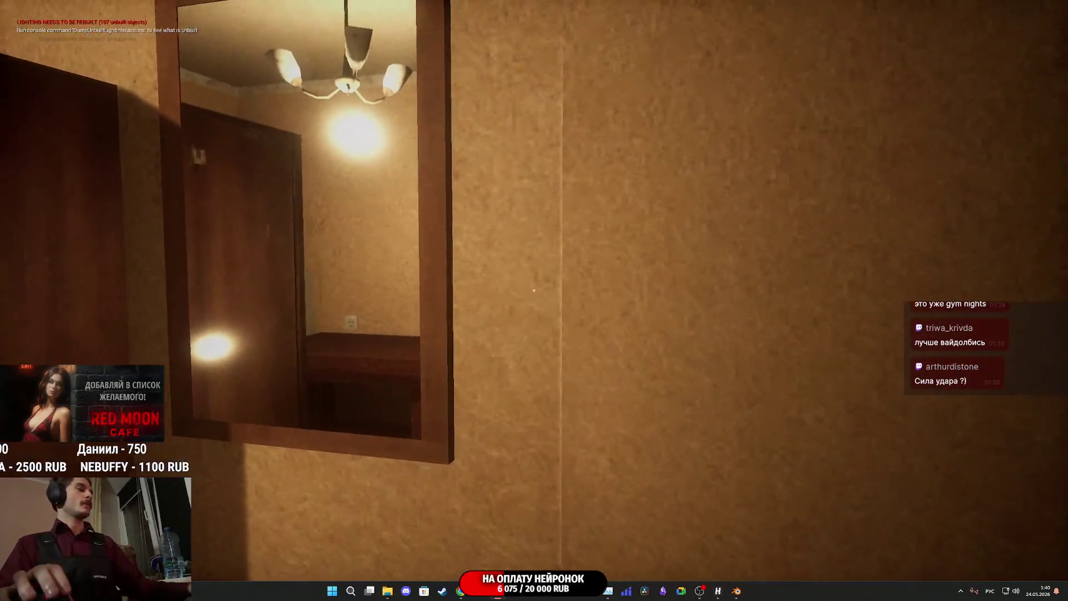
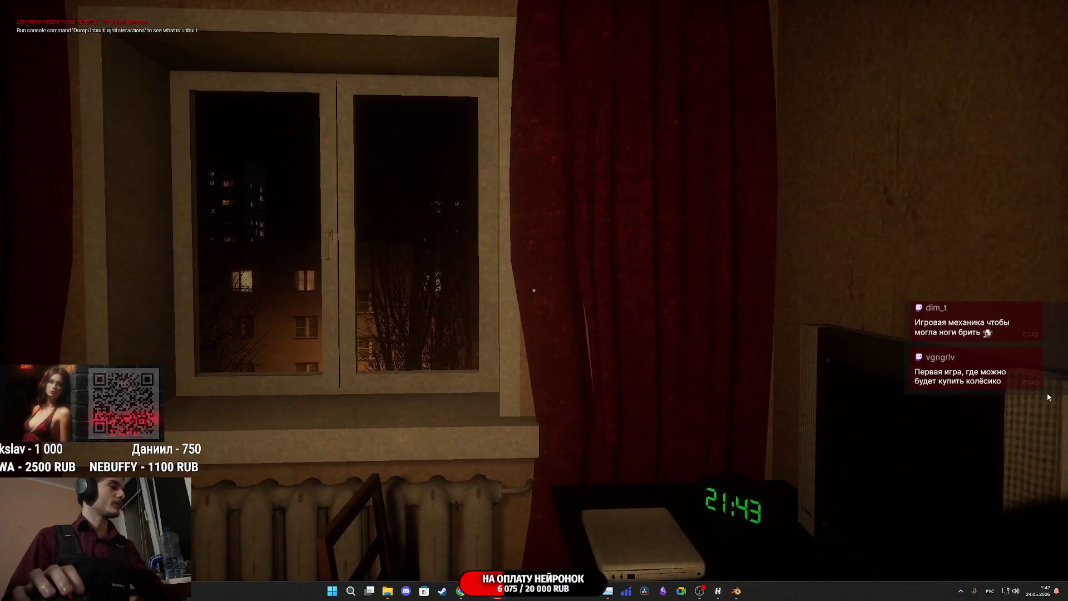
- End the Unreal Engine 5 Play-In-Editor session and bring up the Twitch stream manager in Chrome
key(Escape)
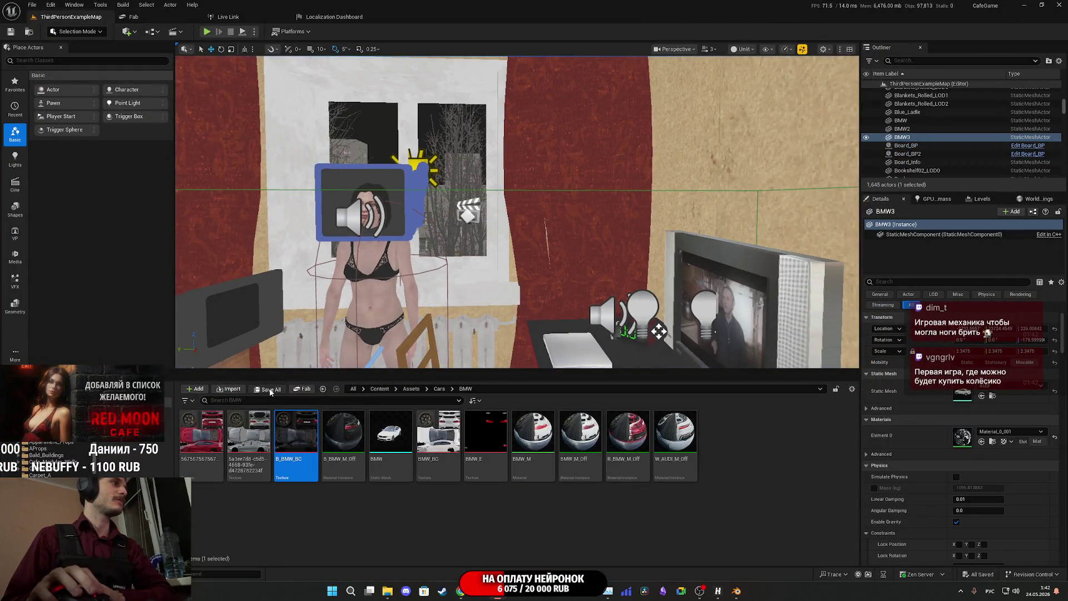
mouse_move(460, 591)
click(461, 545)
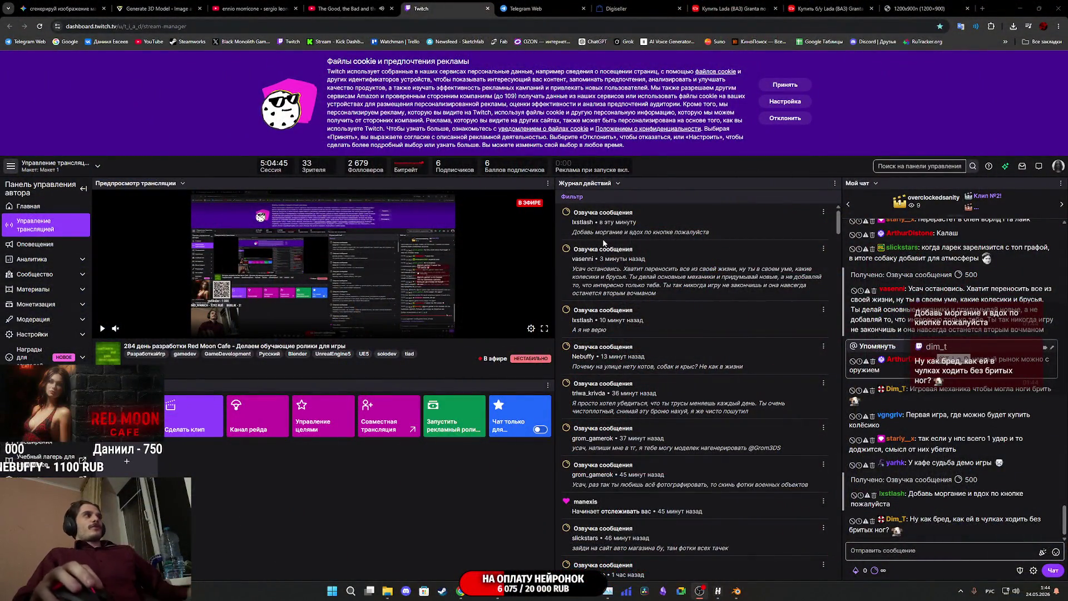
- Glance over Telegram, the Tripo 3D car model and the Gemini side view, then view the 2013 Lada Granta listing
click(526, 8)
click(443, 5)
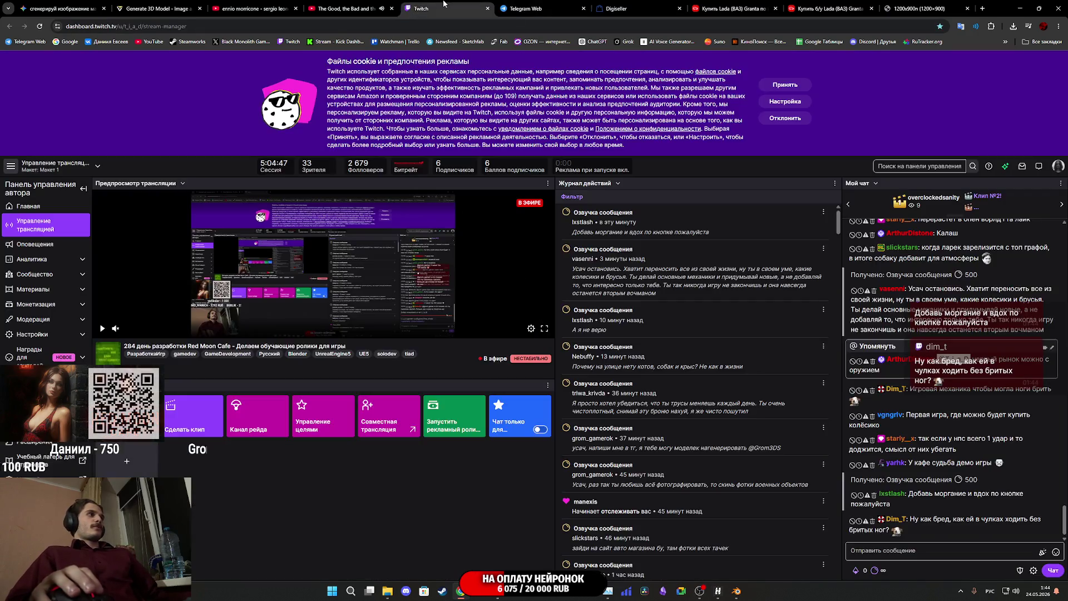
click(163, 4)
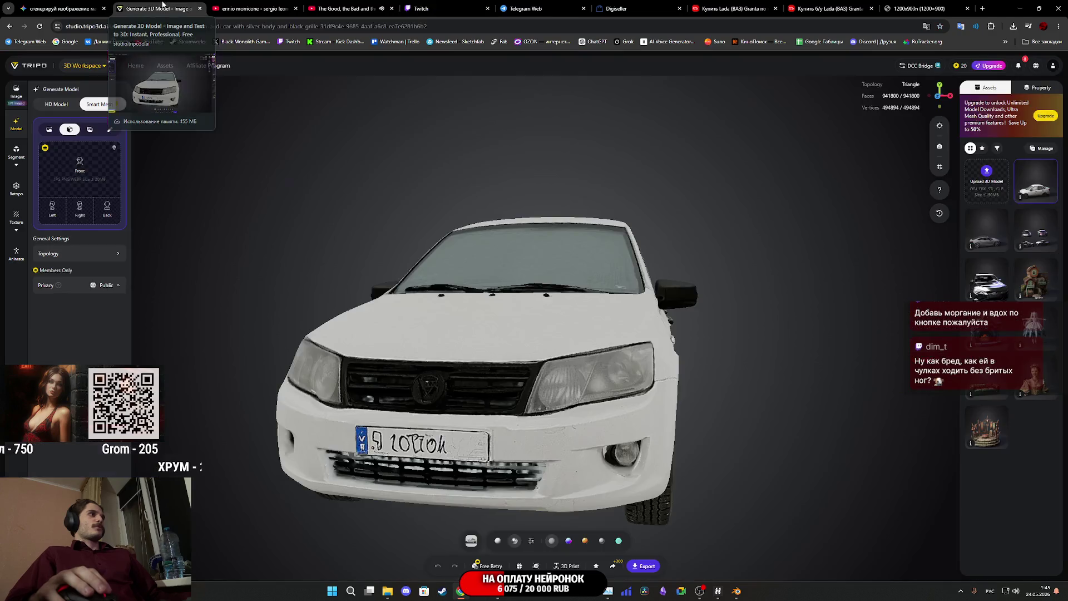
click(56, 5)
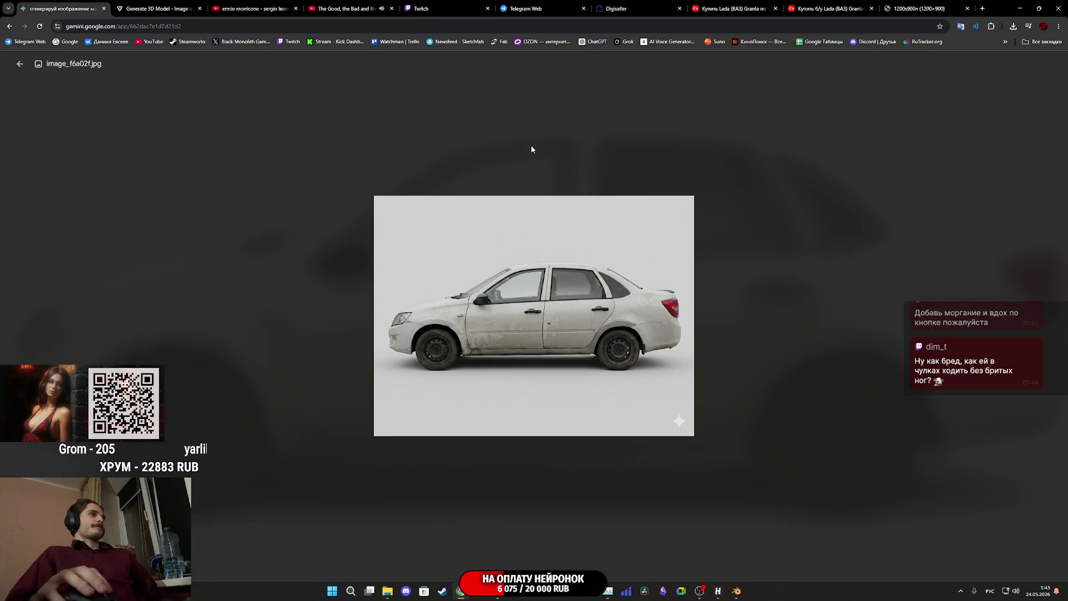
click(708, 178)
click(825, 9)
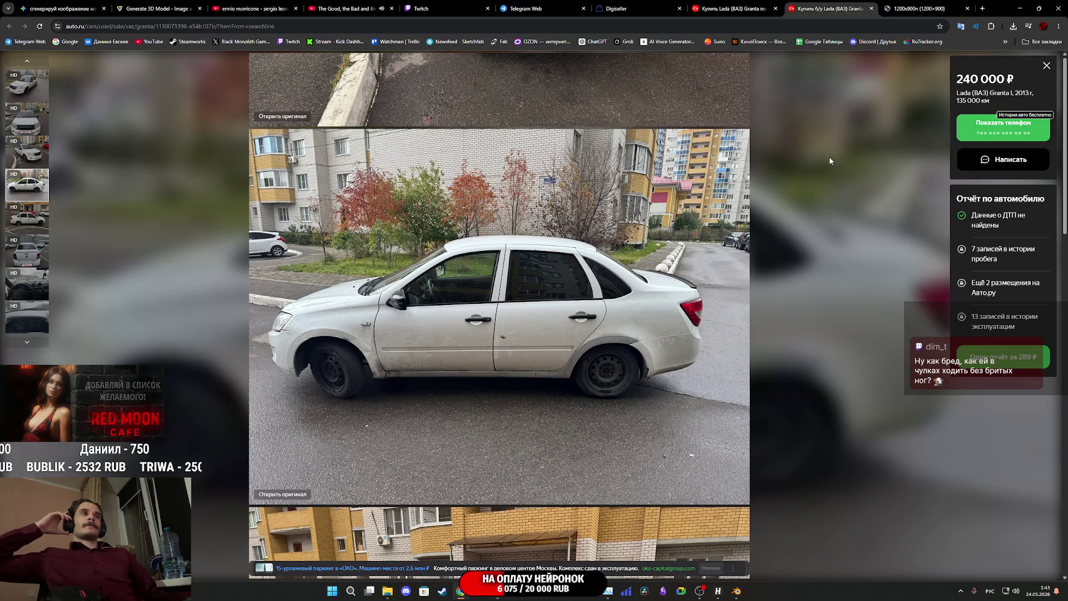
click(1046, 66)
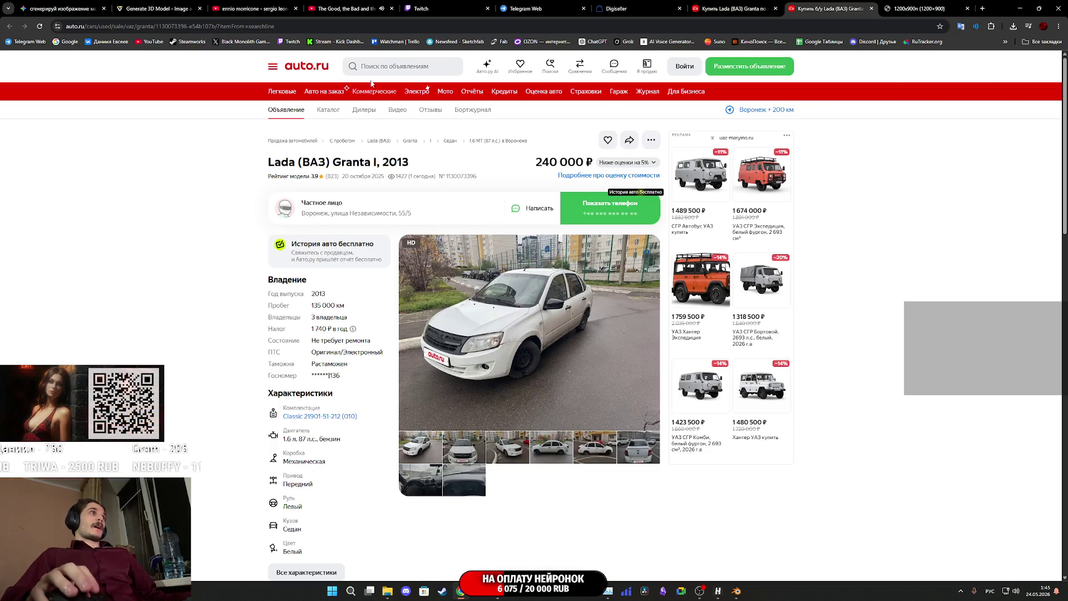
- Search Auto.ru for 'лада 21' and choose the Lada (ВАЗ) 2114 suggestion
click(384, 65)
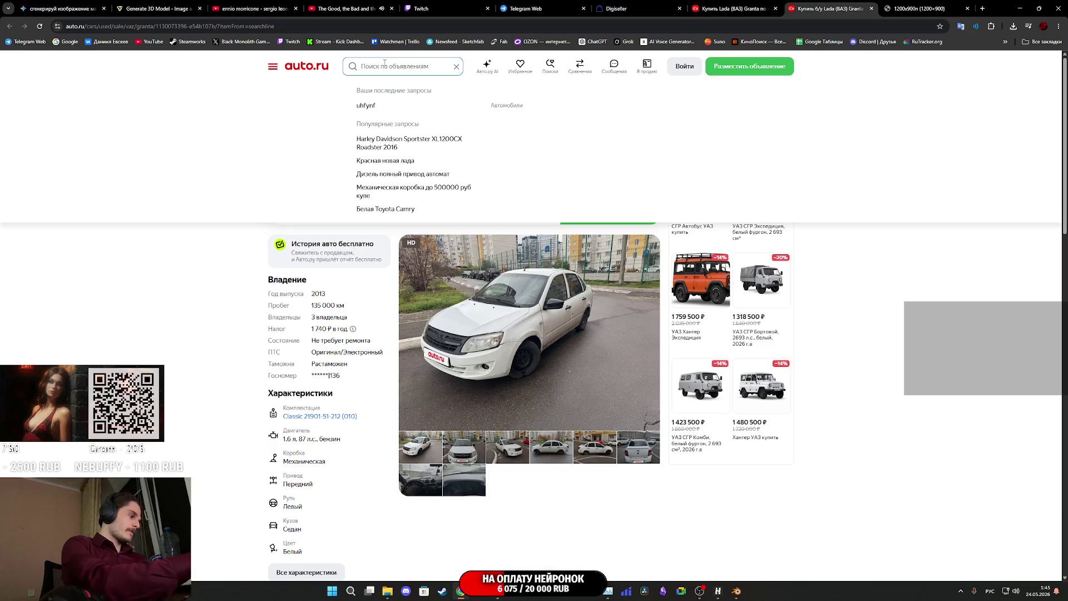
text(ла)
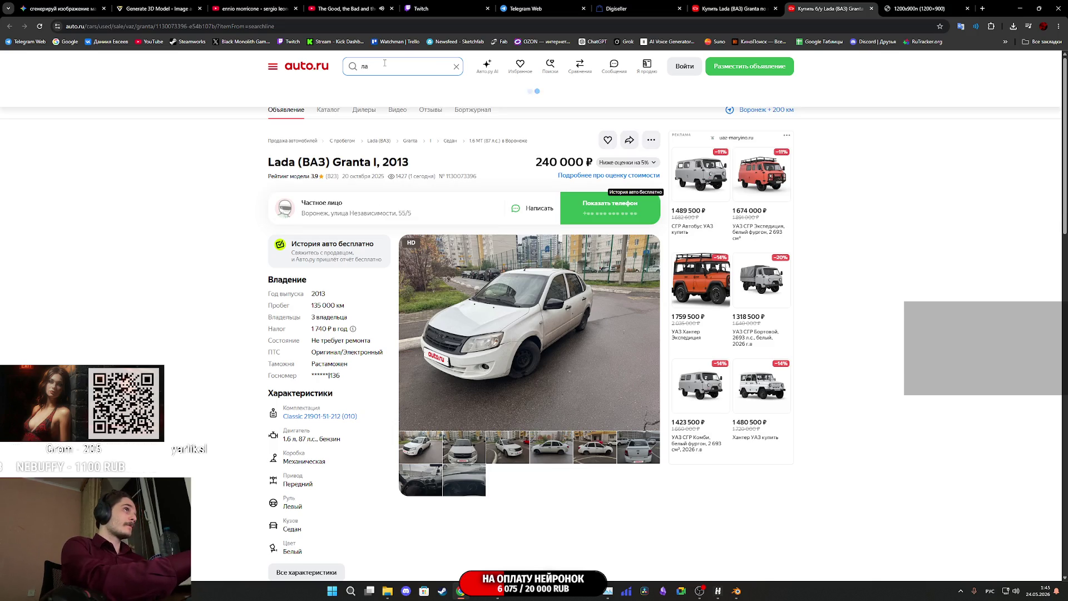
text(да)
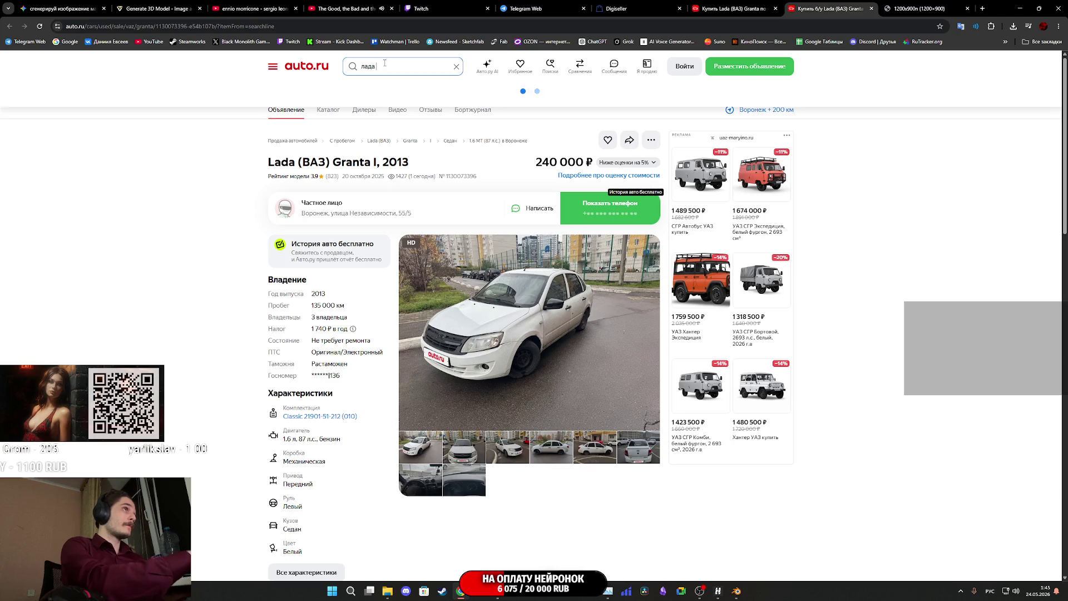
text( 21)
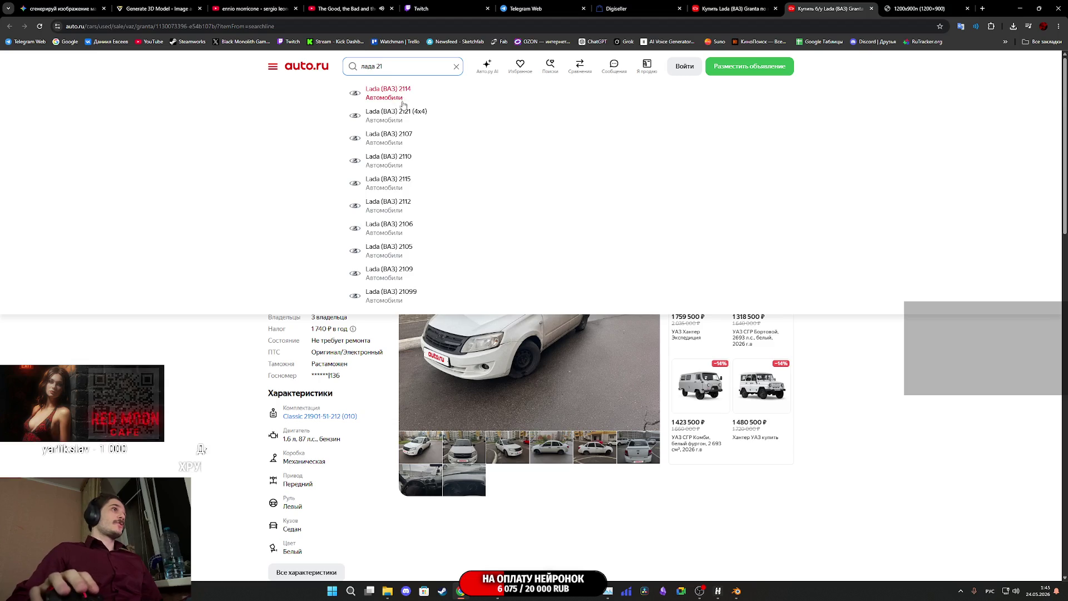
click(403, 103)
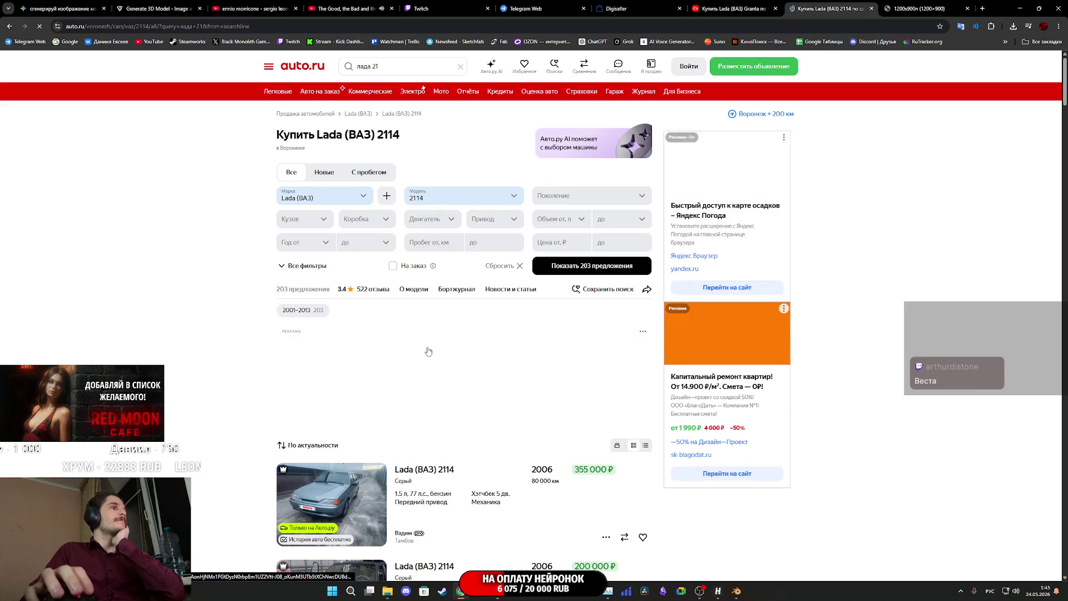
- Scroll the 203 results and open the 2006 grey 2114 priced 100 000 ₽ in a new tab
scroll(422, 328, down, 2)
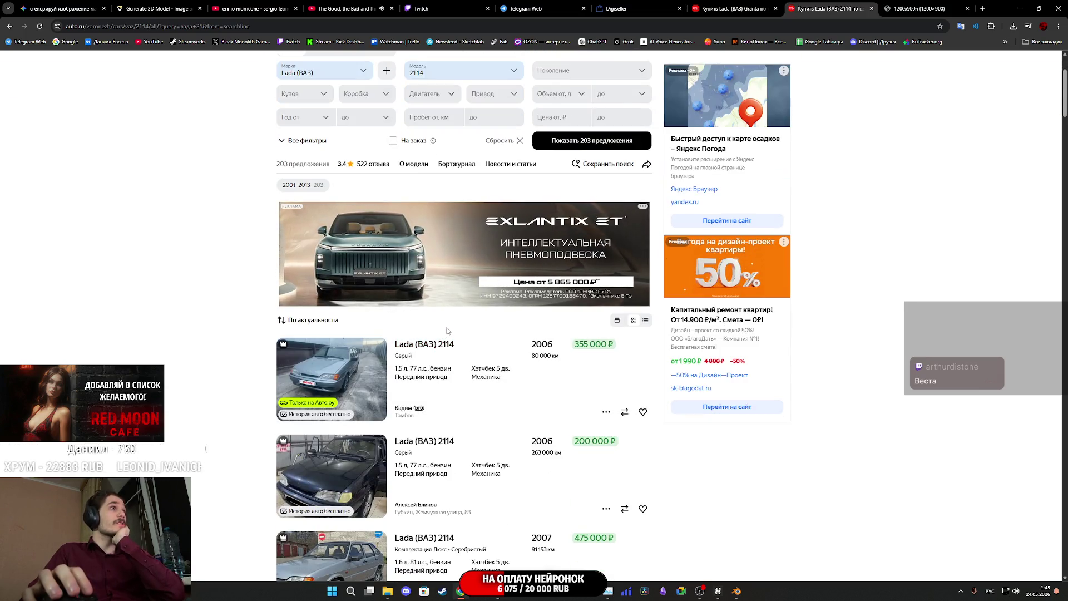
scroll(351, 333, down, 3)
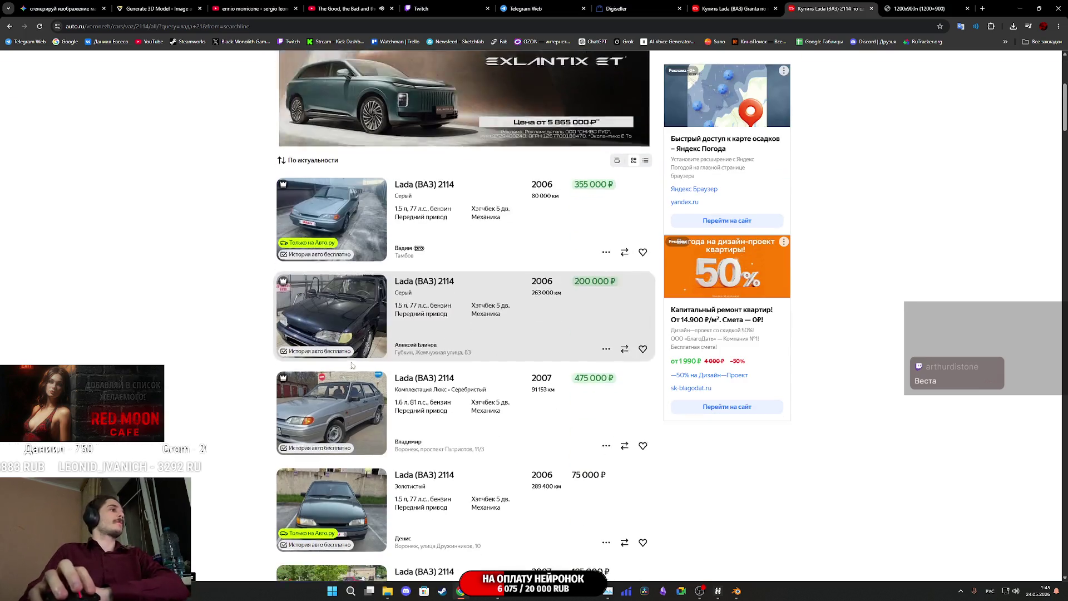
scroll(517, 395, down, 1)
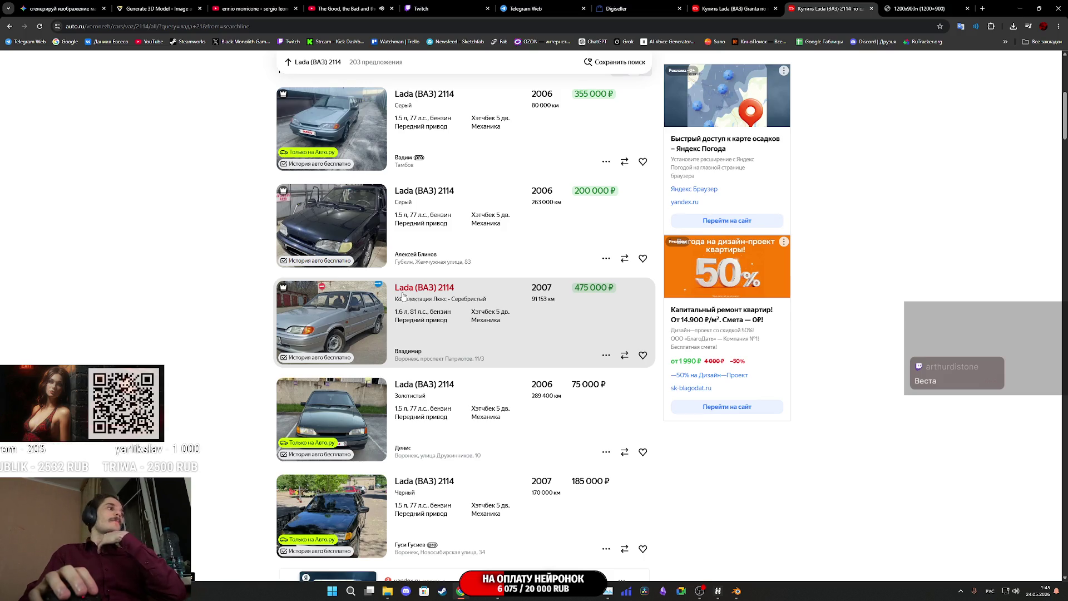
scroll(402, 300, down, 4)
scroll(402, 301, down, 3)
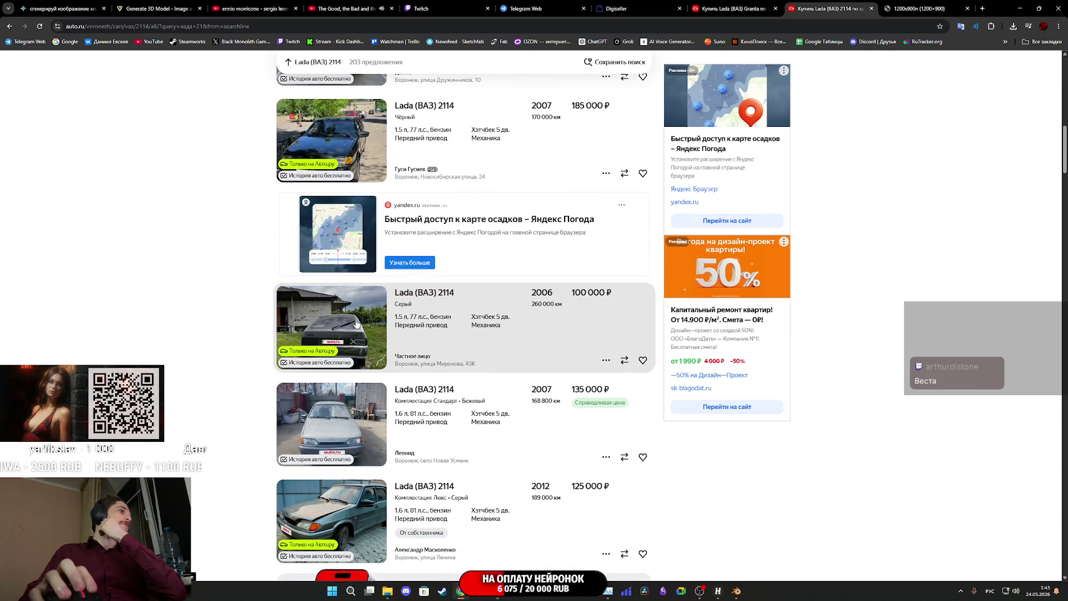
middle_click(315, 321)
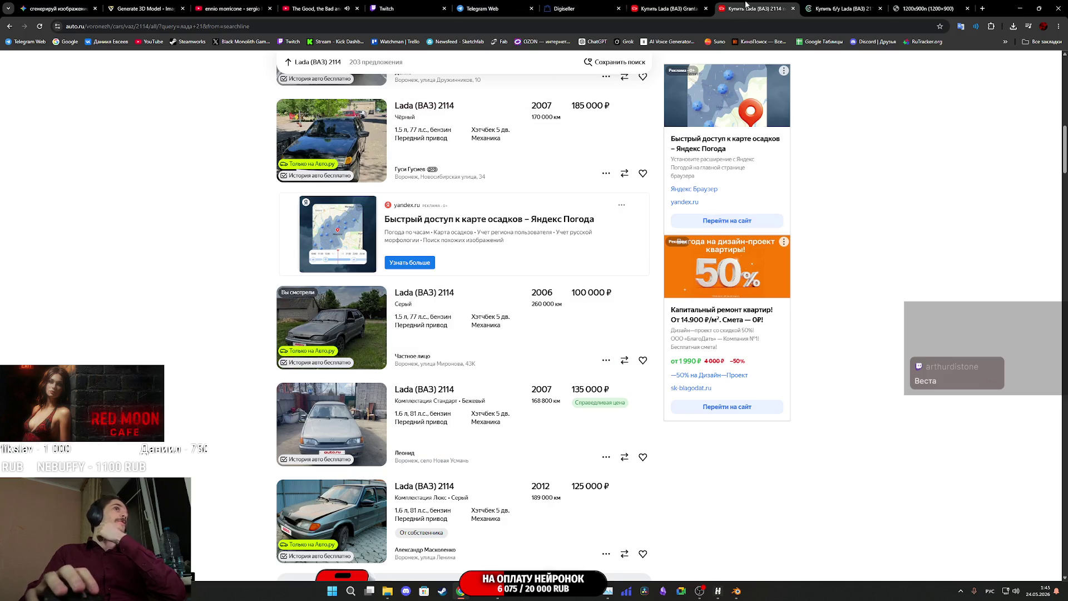
- Open the 100 000 ₽ Lada 2114 listing and browse through its photo gallery
click(852, 3)
click(519, 307)
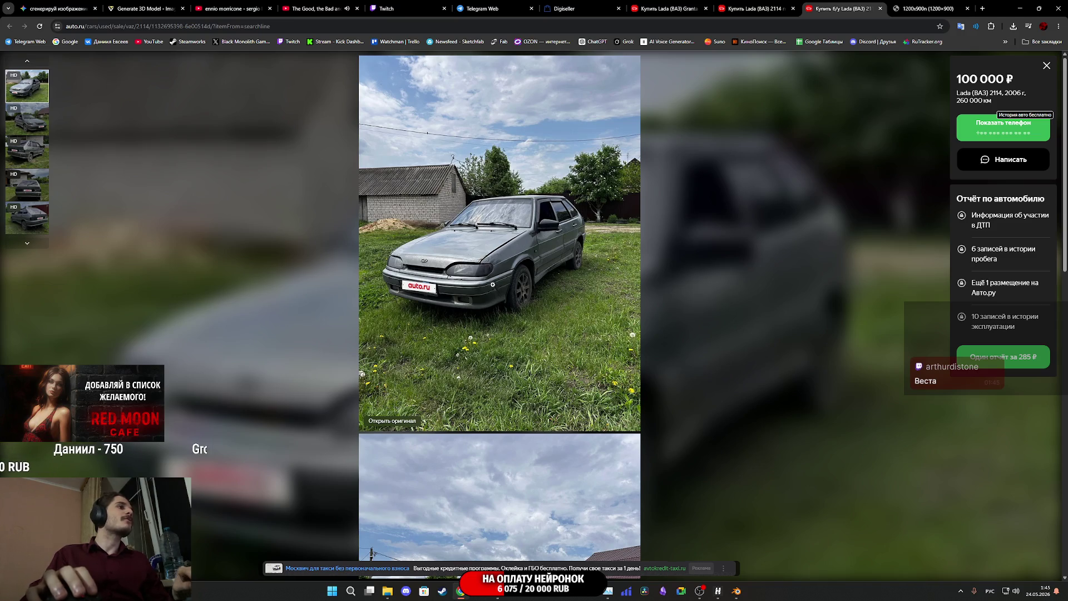
scroll(493, 286, down, 5)
scroll(491, 283, down, 6)
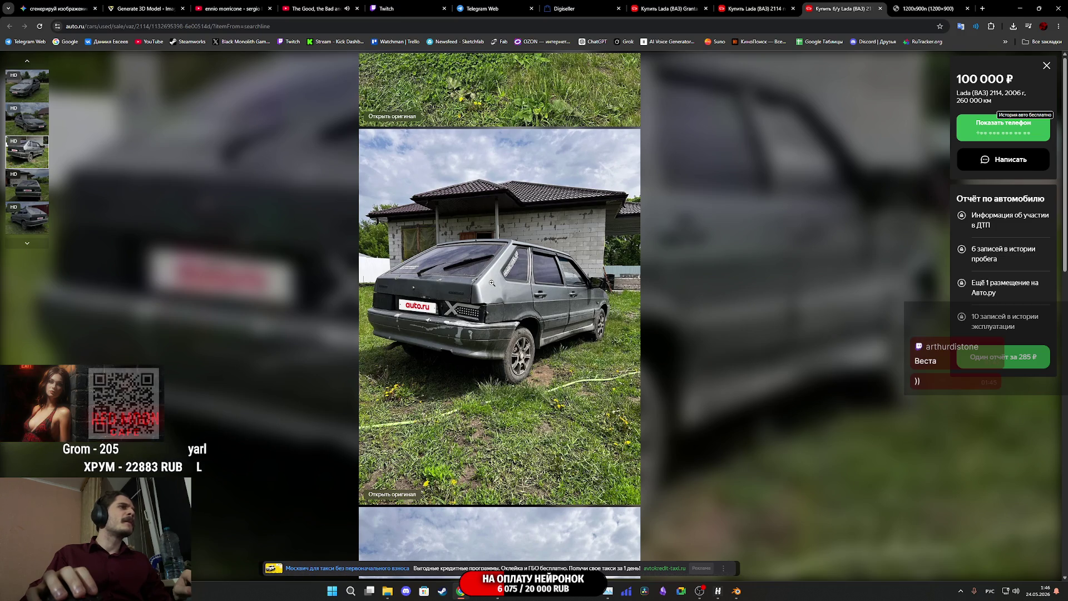
scroll(492, 283, down, 5)
scroll(491, 282, down, 5)
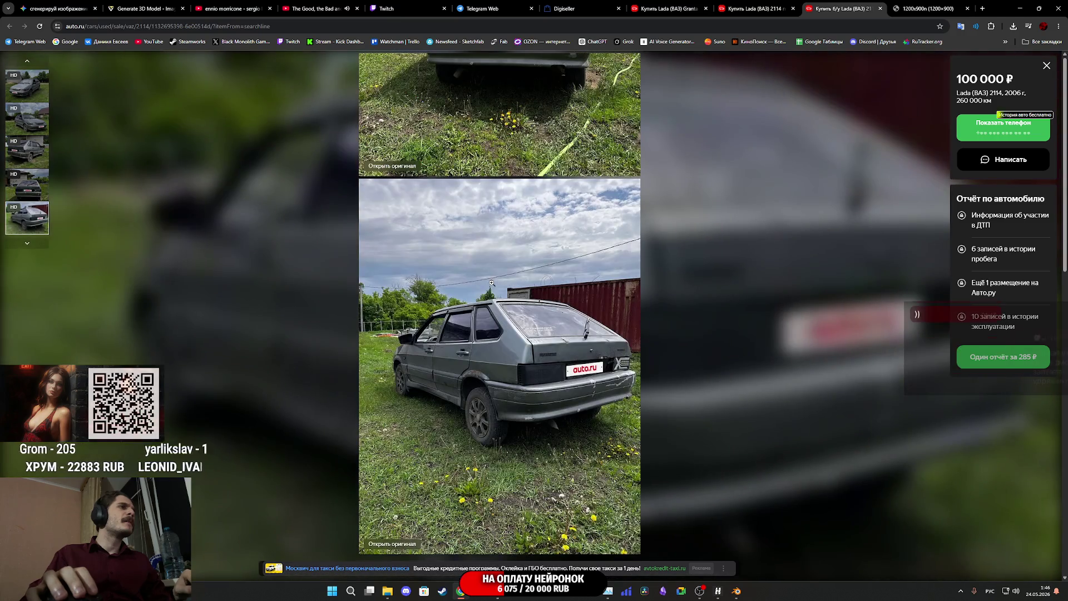
scroll(492, 283, down, 5)
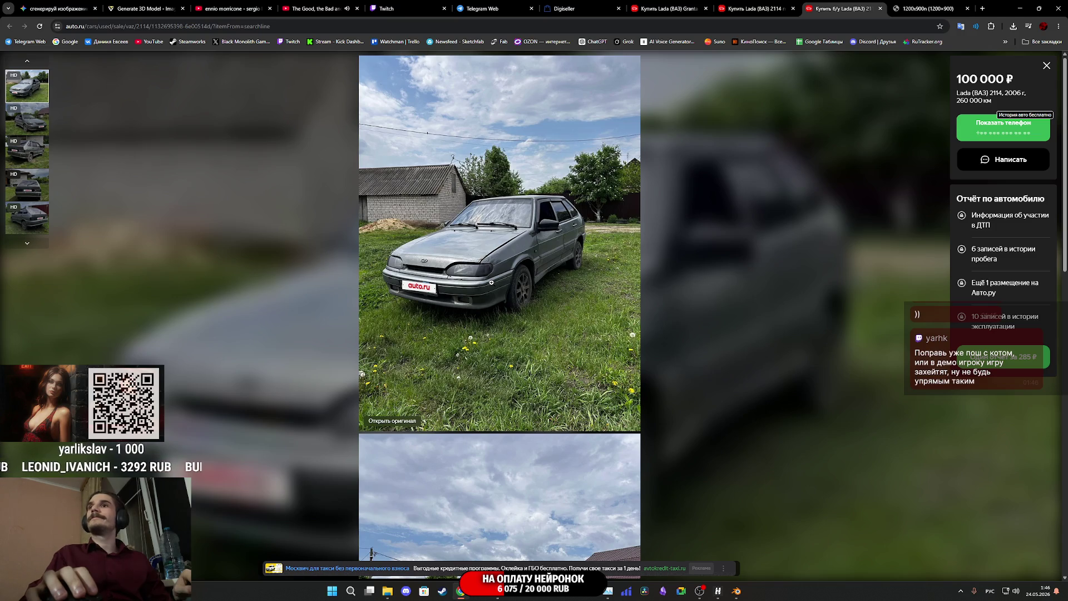
- Copy the car's front three-quarter photo and return to the Gemini chat
right_click(512, 280)
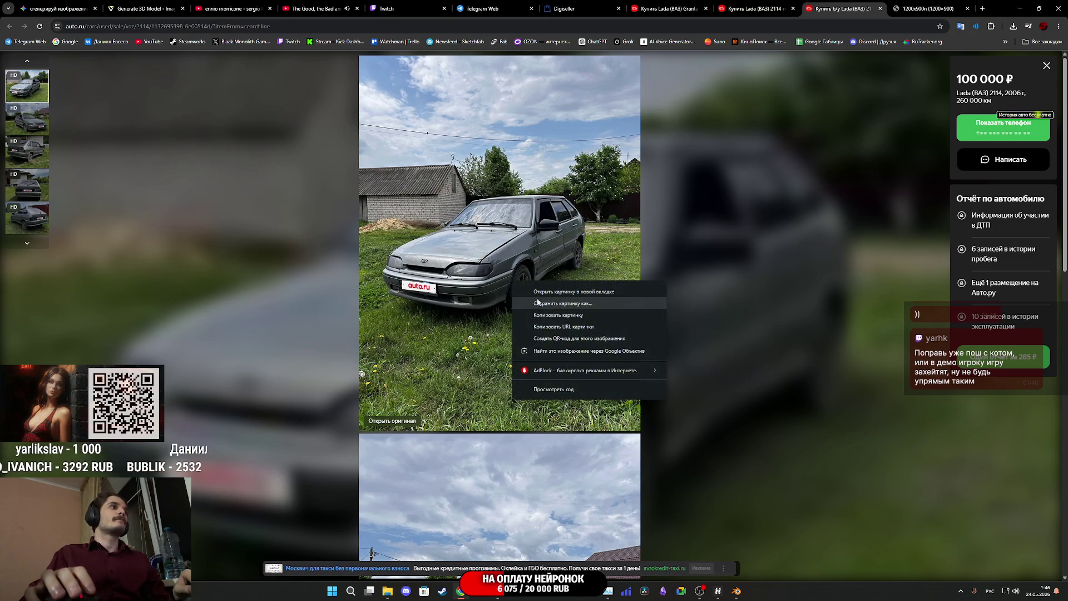
click(563, 318)
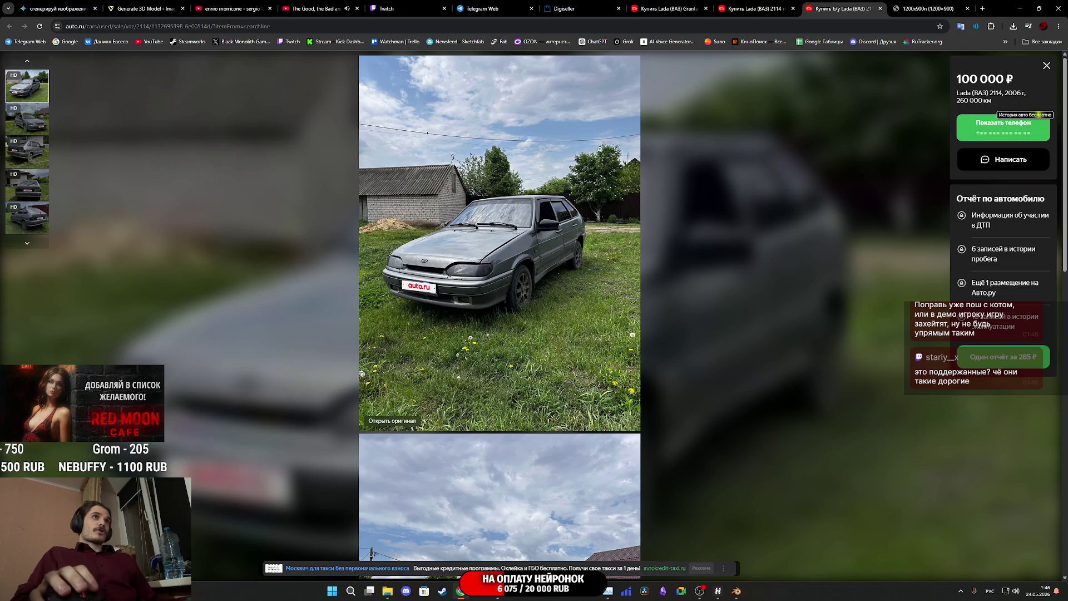
click(72, 2)
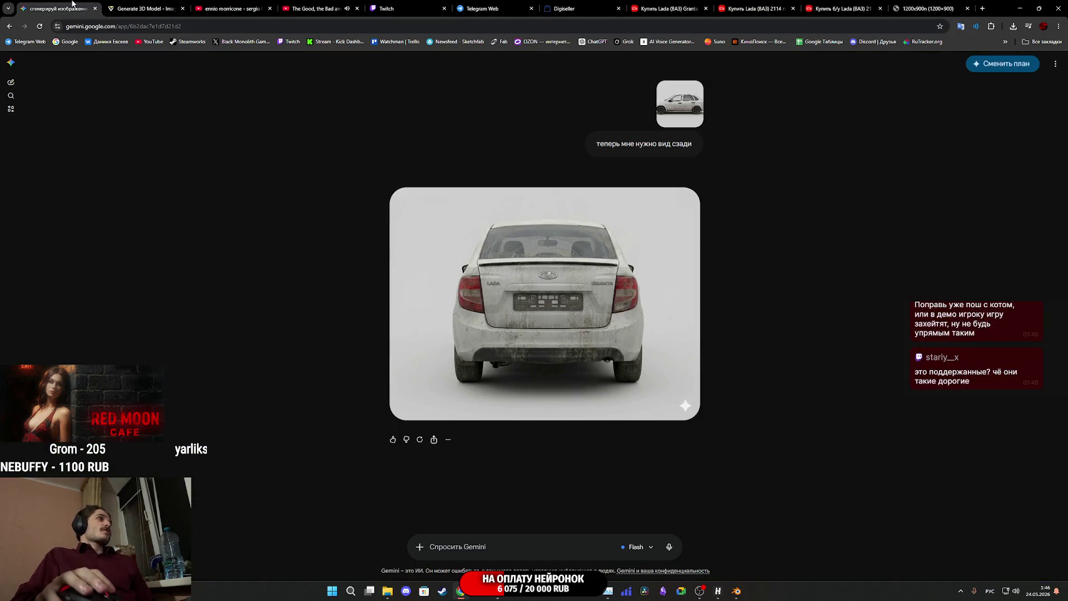
- Reword the earlier Lada Granta prompt for Lada 2114 and select the full text
scroll(512, 278, up, 10)
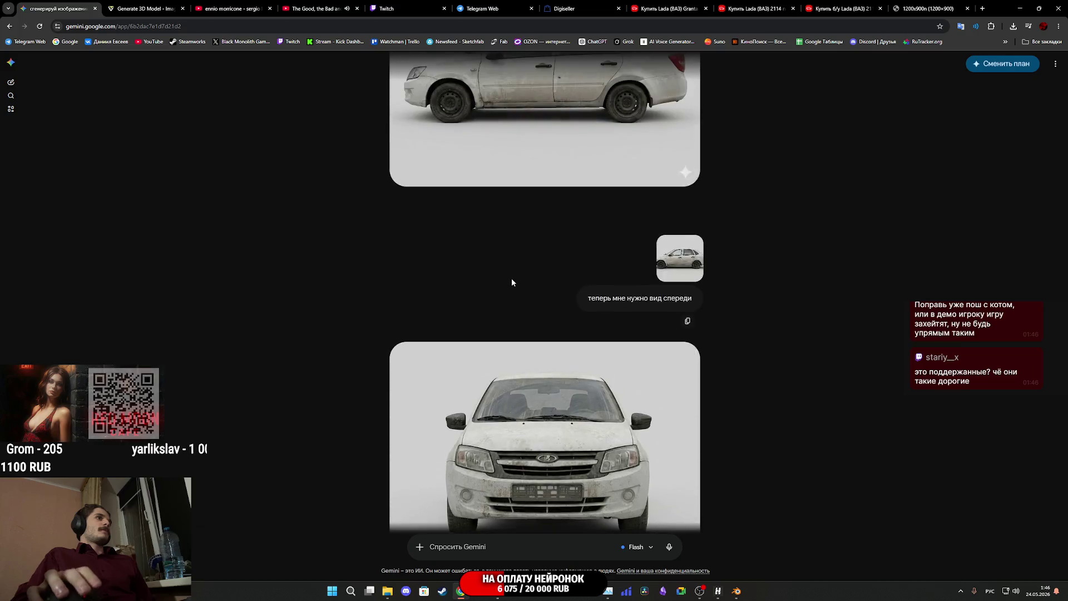
key(ctrl+v)
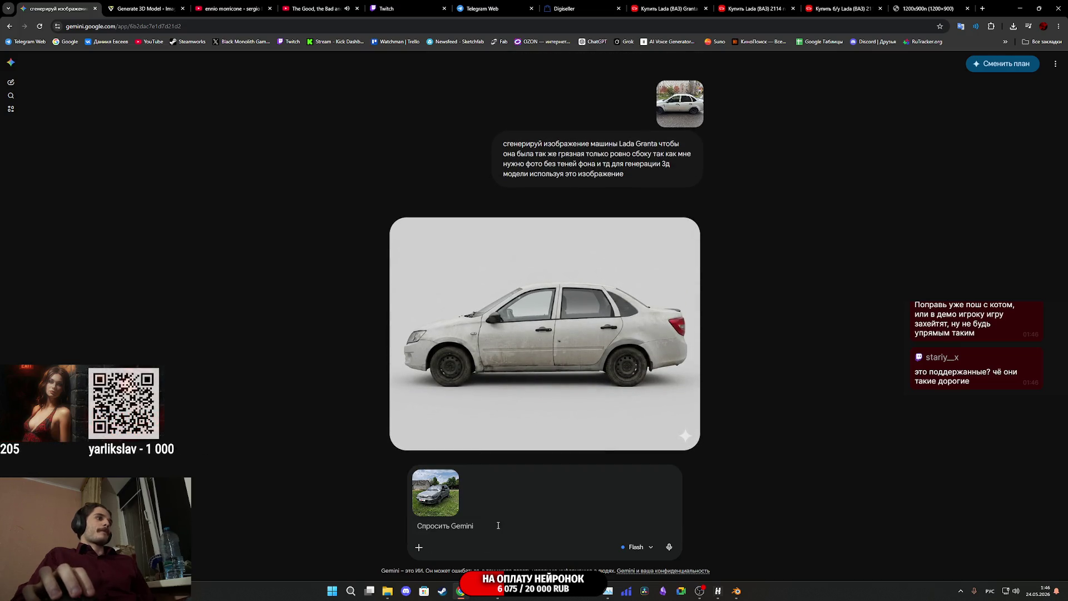
click(686, 196)
key(ctrl+v)
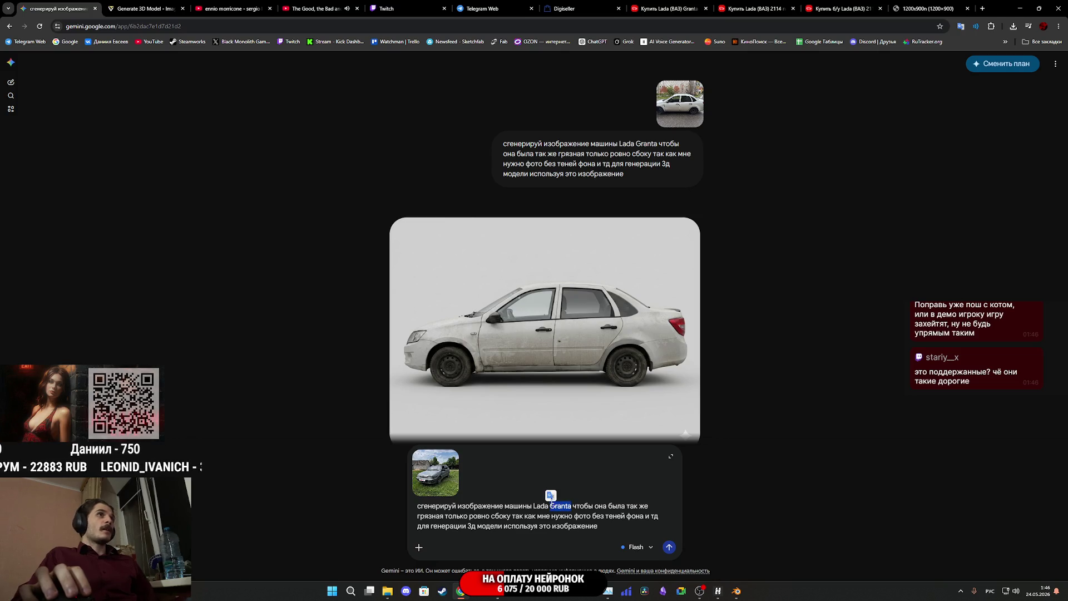
text(211)
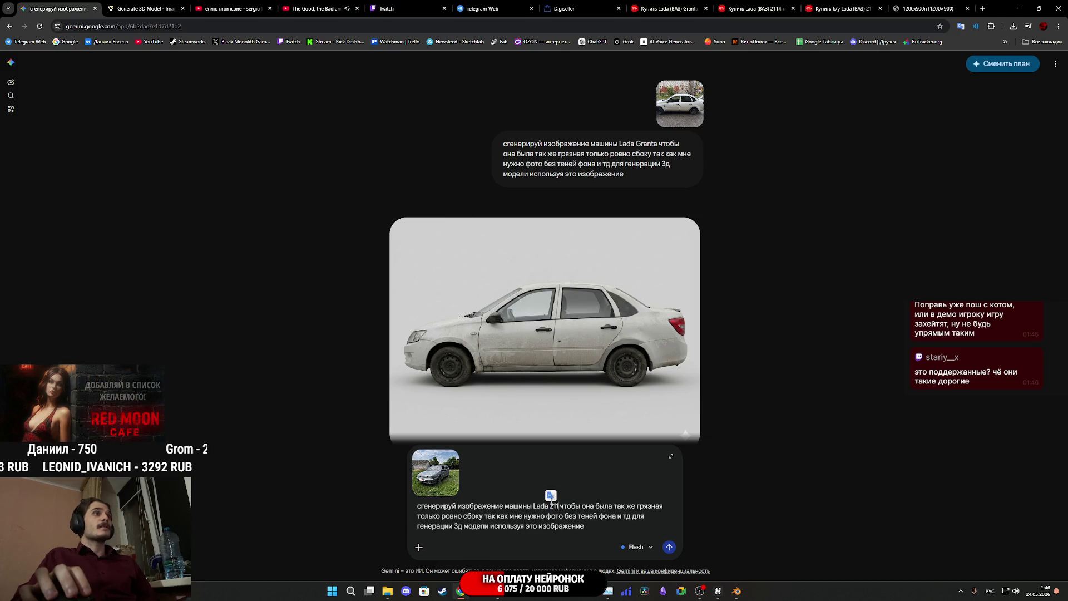
text(4)
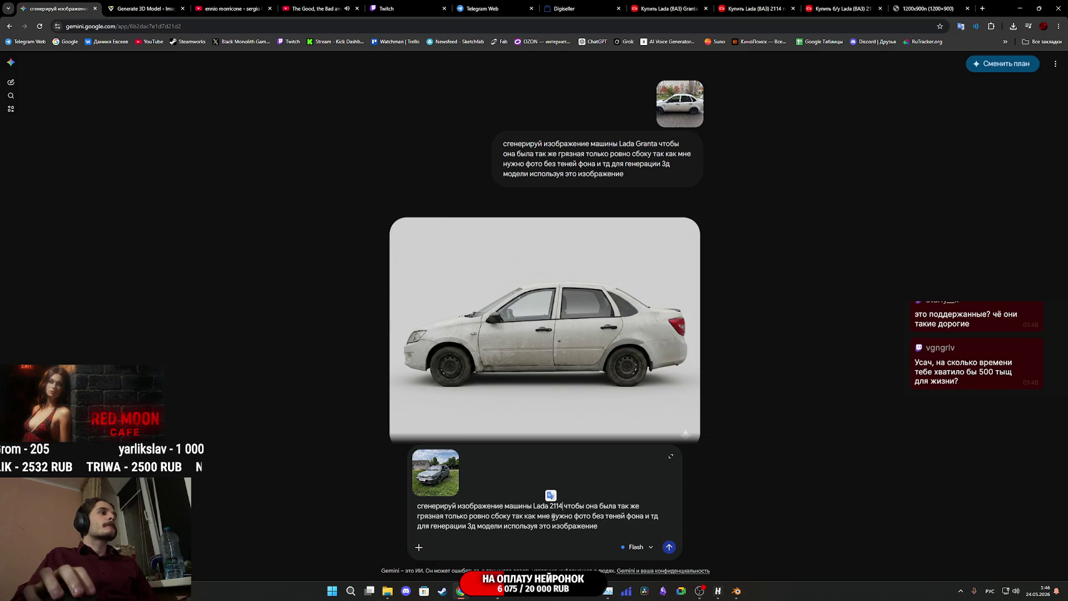
mouse_move(598, 526)
mouse_down()
mouse_move(416, 517)
mouse_move(412, 508)
mouse_up()
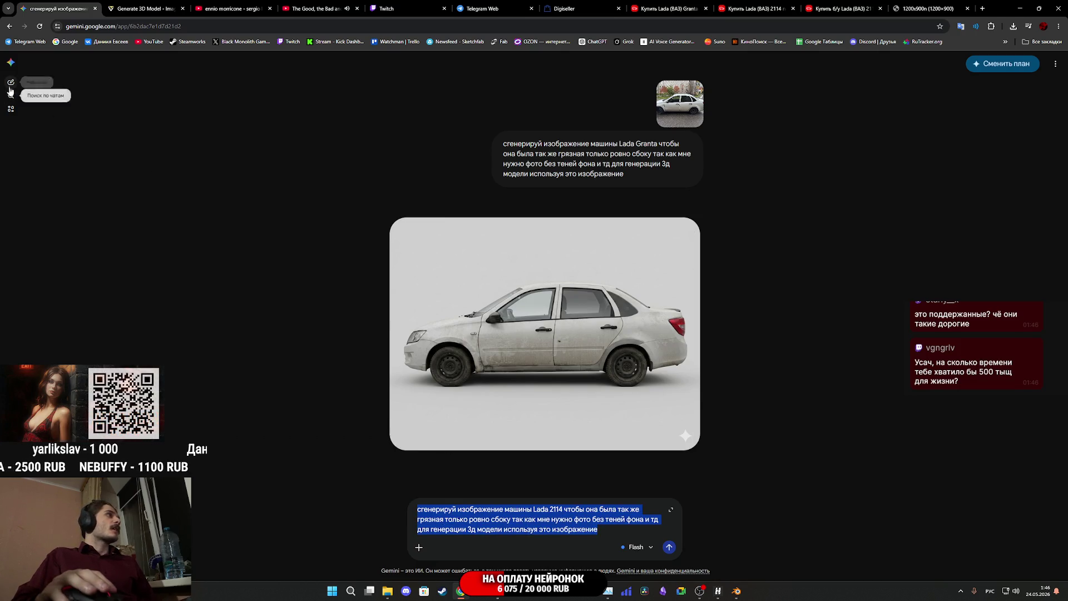
- In a new chat, paste the Lada 2114 prompt and attach the copied auto.ru car photo
click(10, 81)
key(ctrl+v)
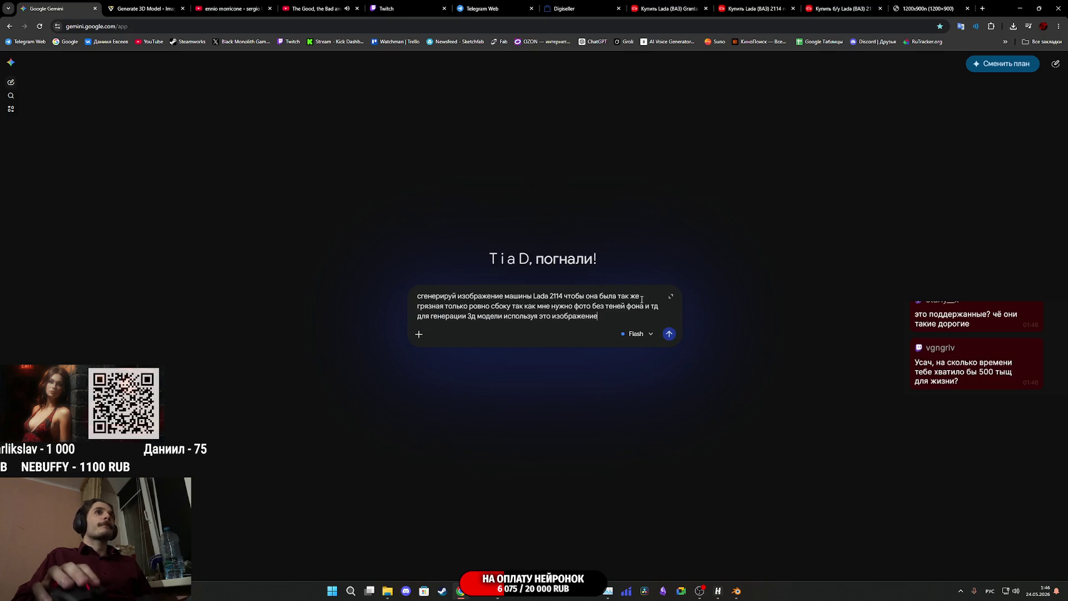
click(836, 8)
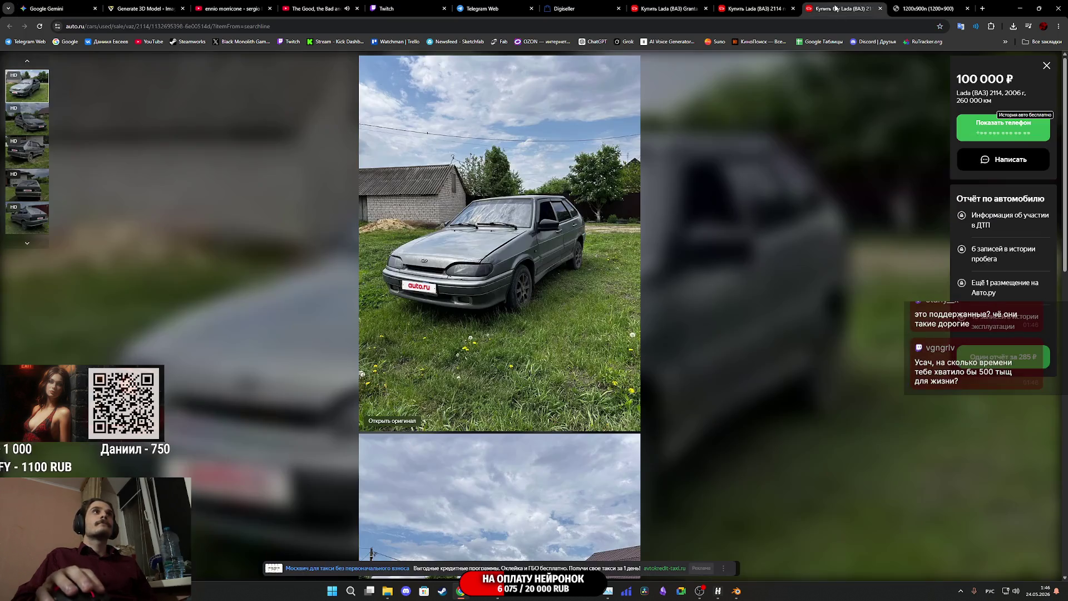
right_click(565, 252)
click(639, 285)
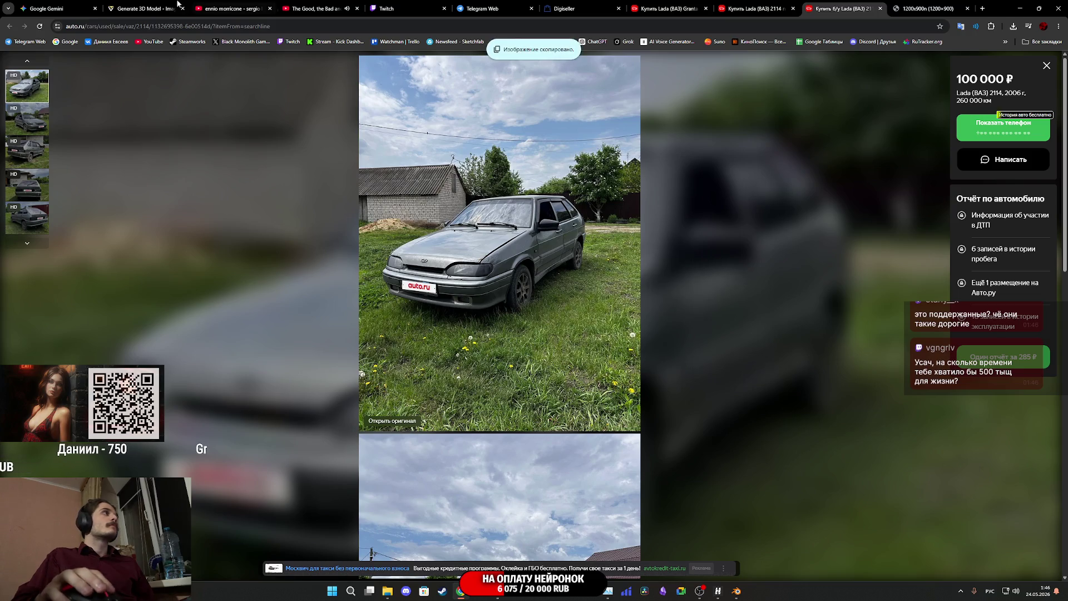
key(ctrl+1)
key(ctrl+v)
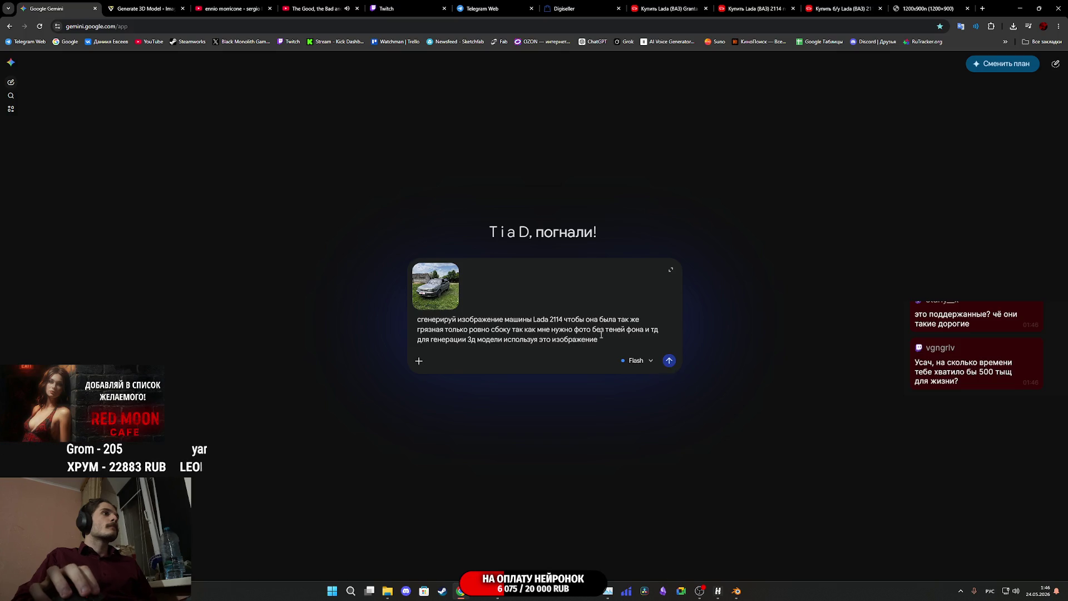
- Send the prompt and check the generated dirty grey Lada 2114 side view at full size
click(669, 361)
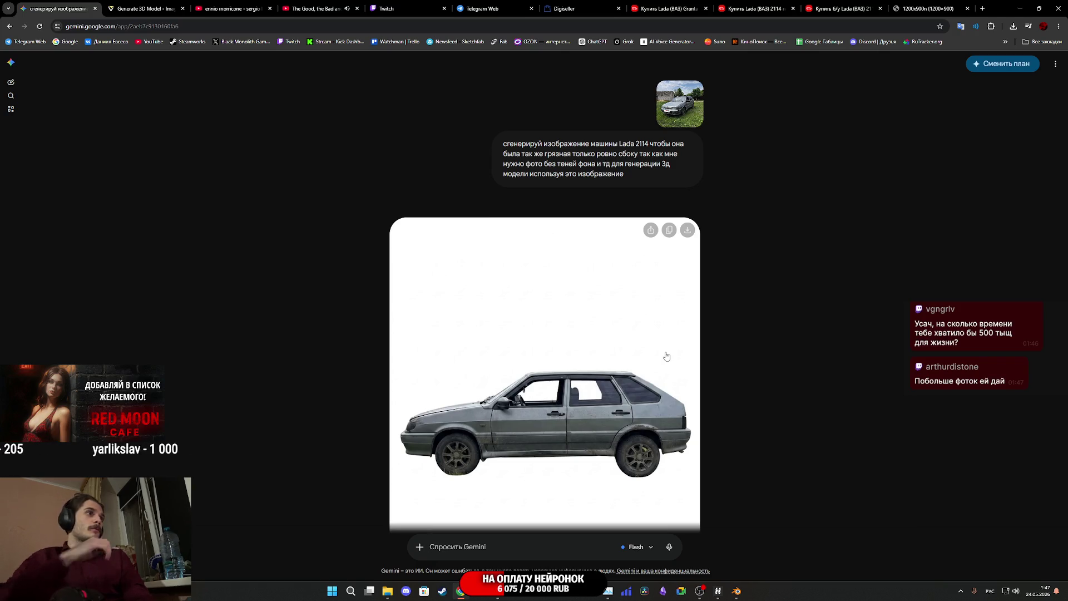
scroll(640, 365, down, 1)
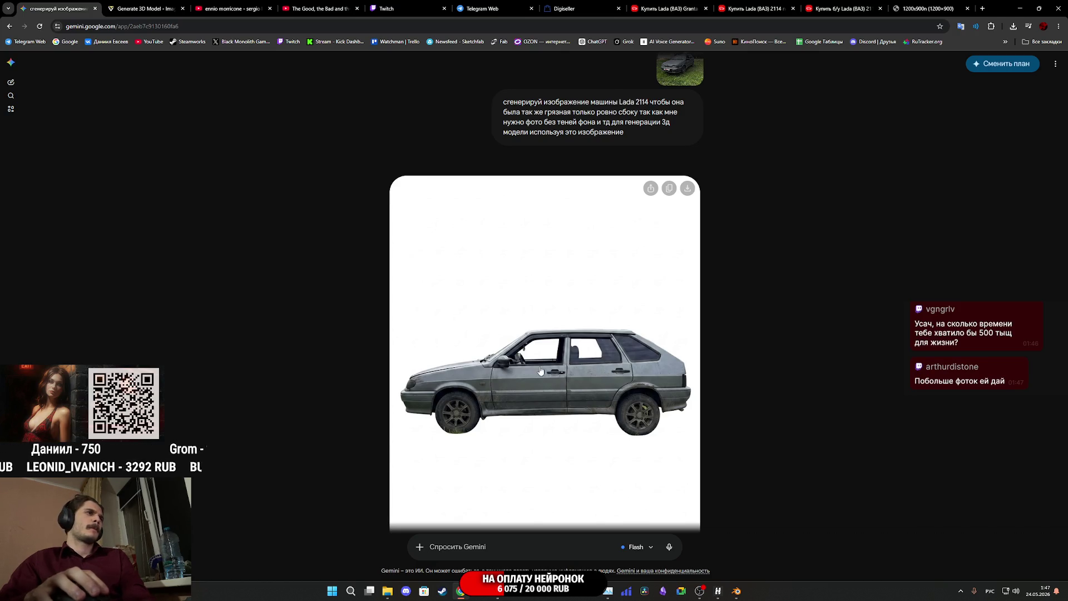
scroll(578, 325, down, 2)
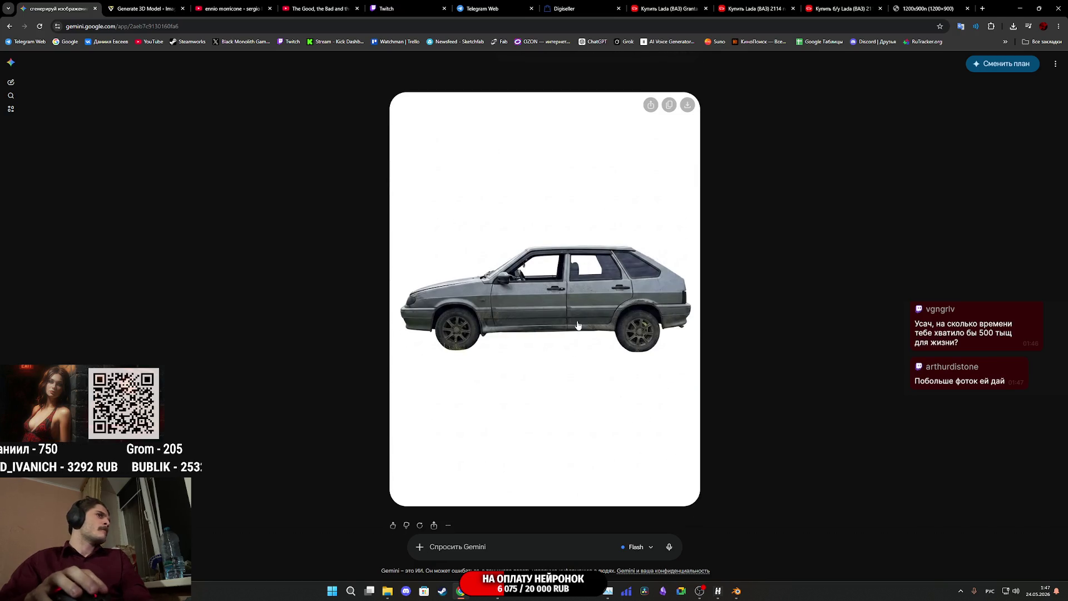
click(579, 298)
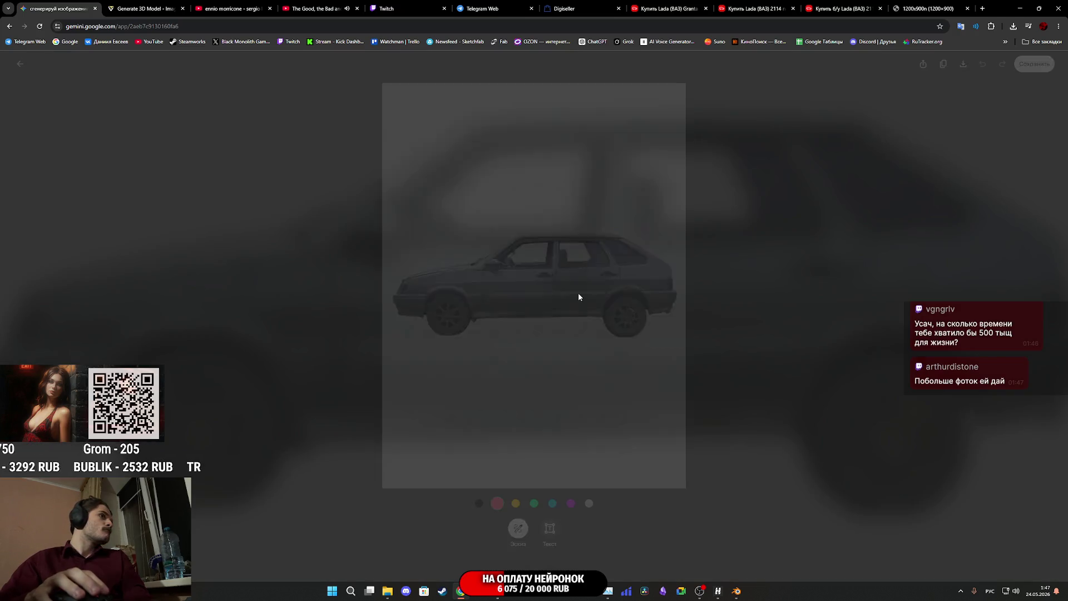
click(700, 293)
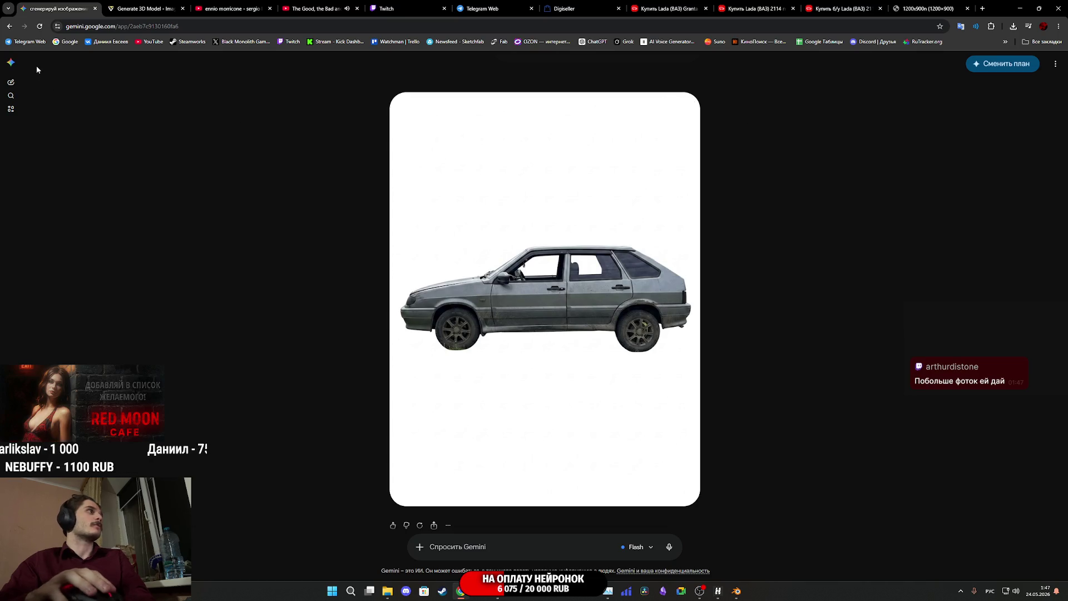
scroll(553, 303, up, 3)
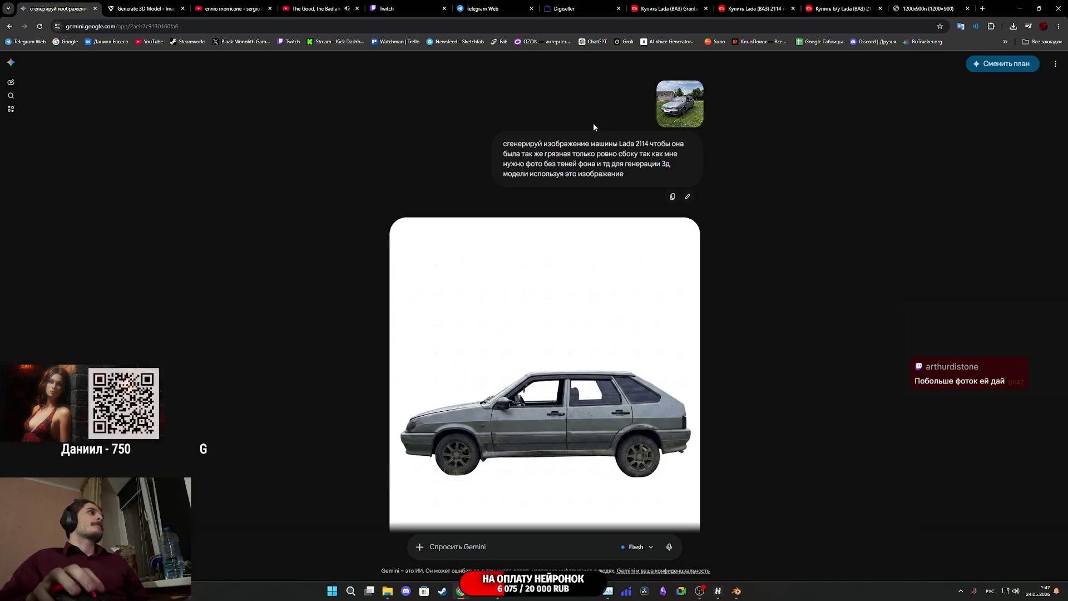
- Look at the Library, then send a front-view request with the side image attached
click(10, 110)
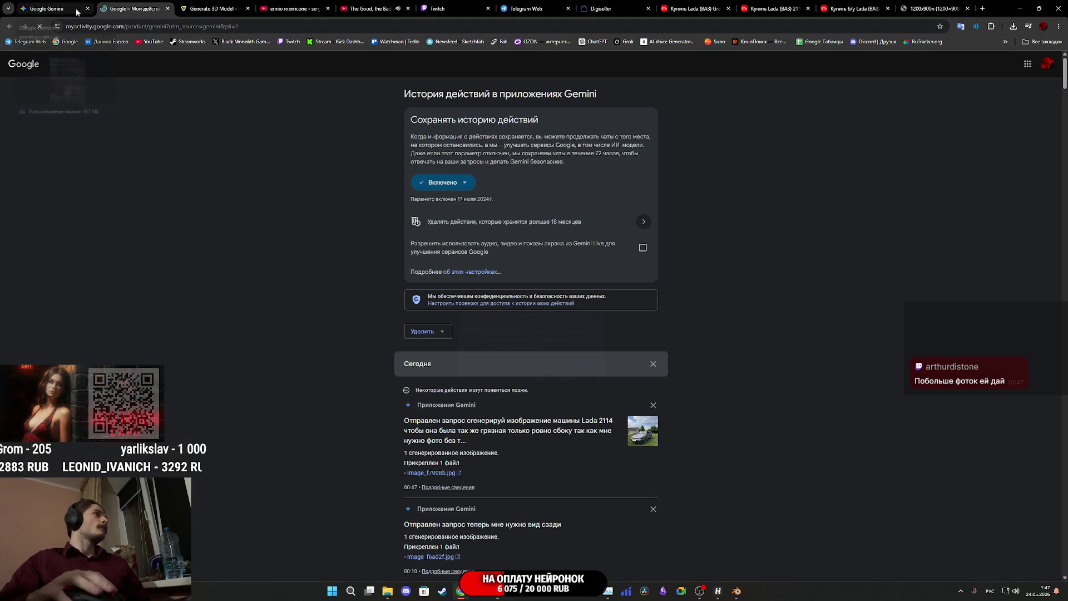
click(77, 10)
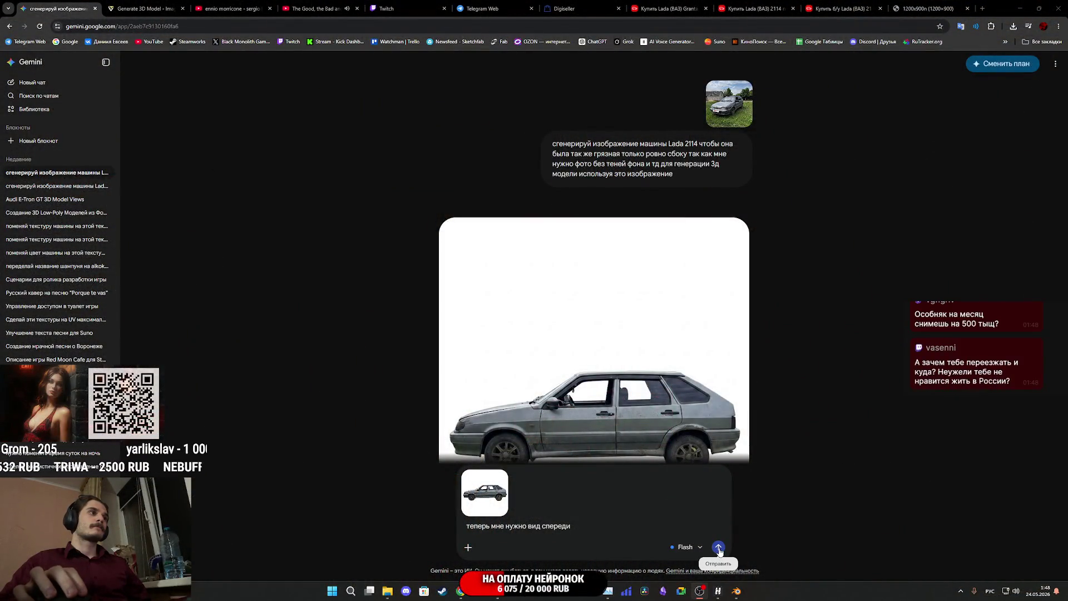
click(717, 547)
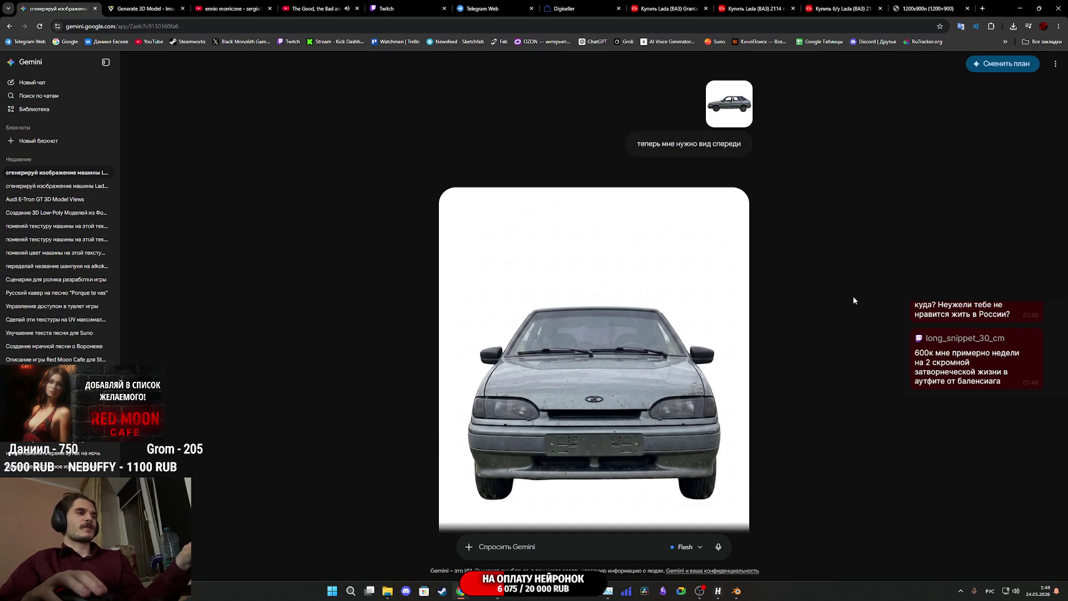
scroll(584, 382, down, 1)
scroll(584, 382, down, 2)
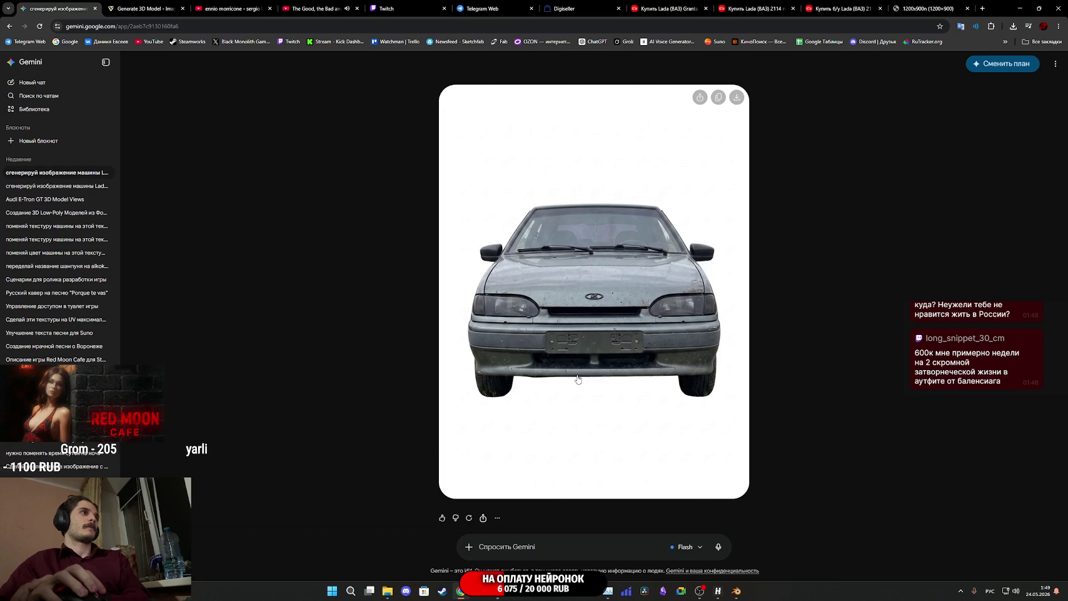
scroll(579, 379, up, 4)
scroll(576, 379, down, 2)
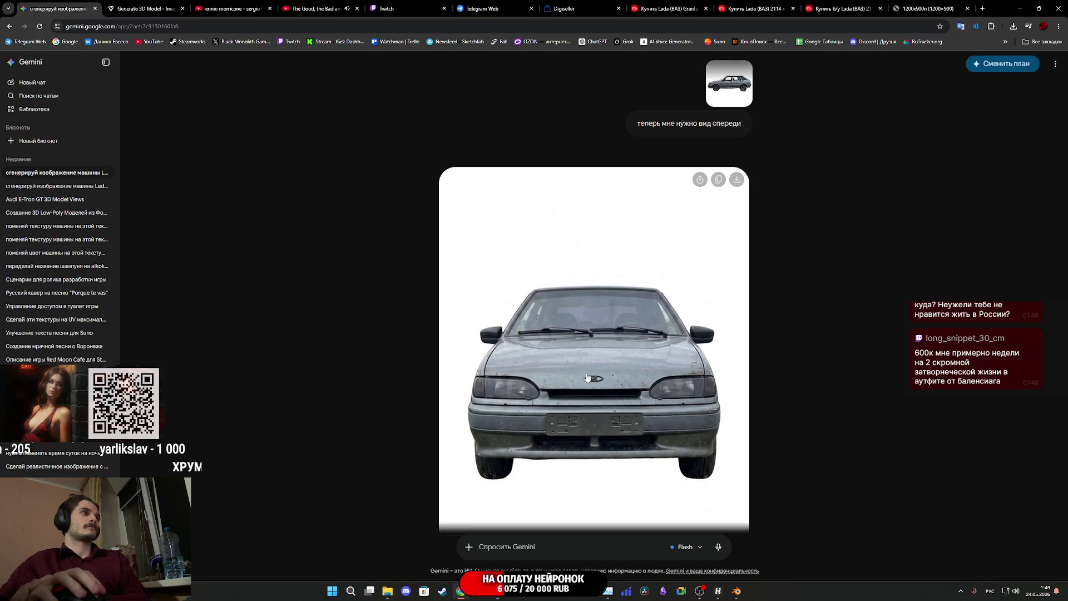
- Attach the front-view image and send a request ('добавь … русские') for Russian region 36 plates
scroll(584, 377, down, 2)
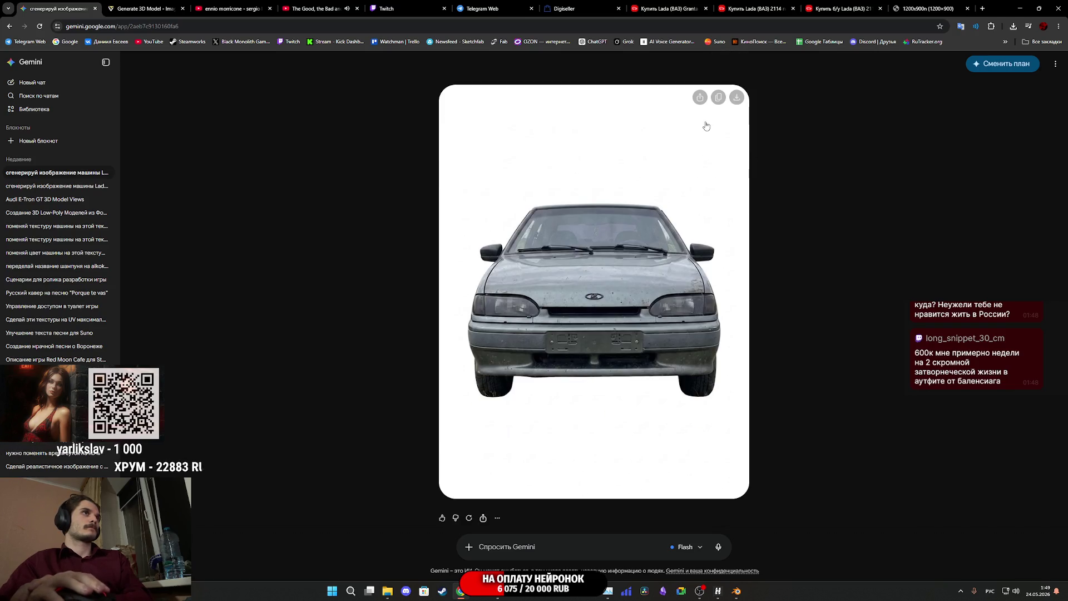
click(544, 547)
key(ctrl+v)
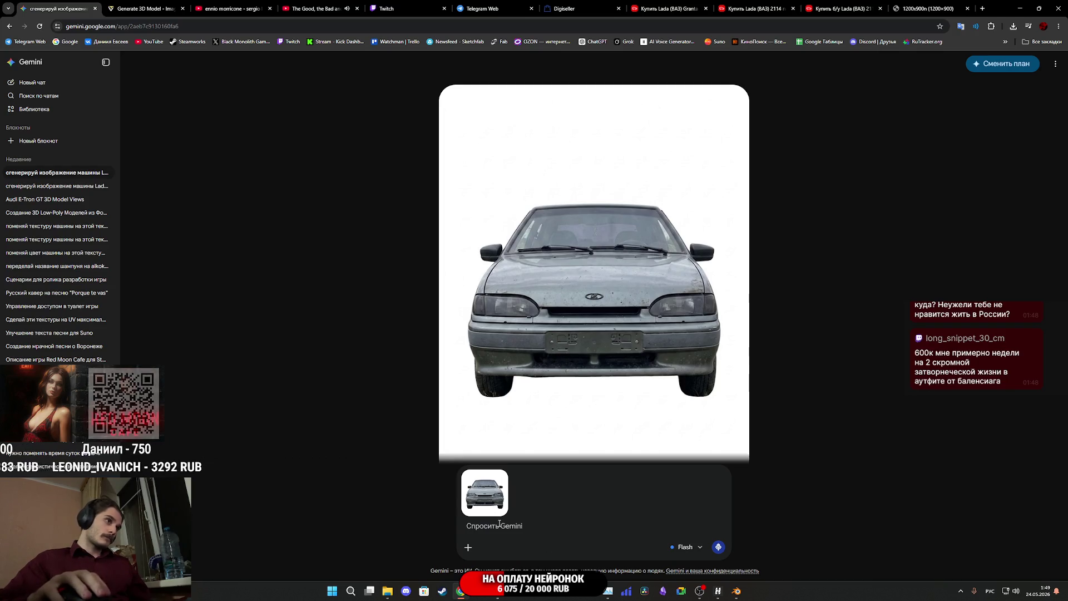
text(добавь номера 36 реги)
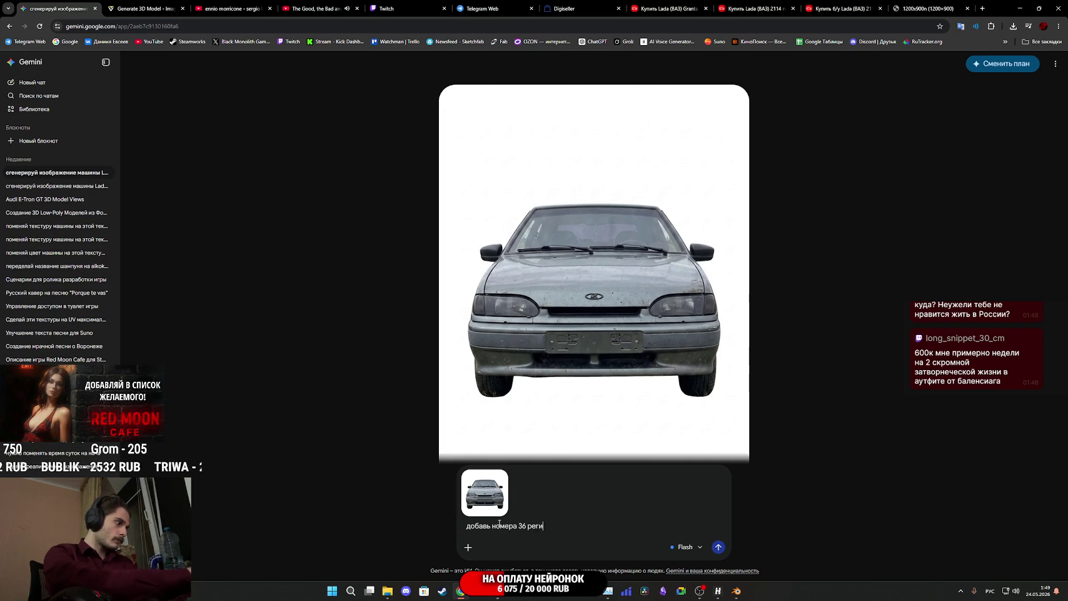
text(русские)
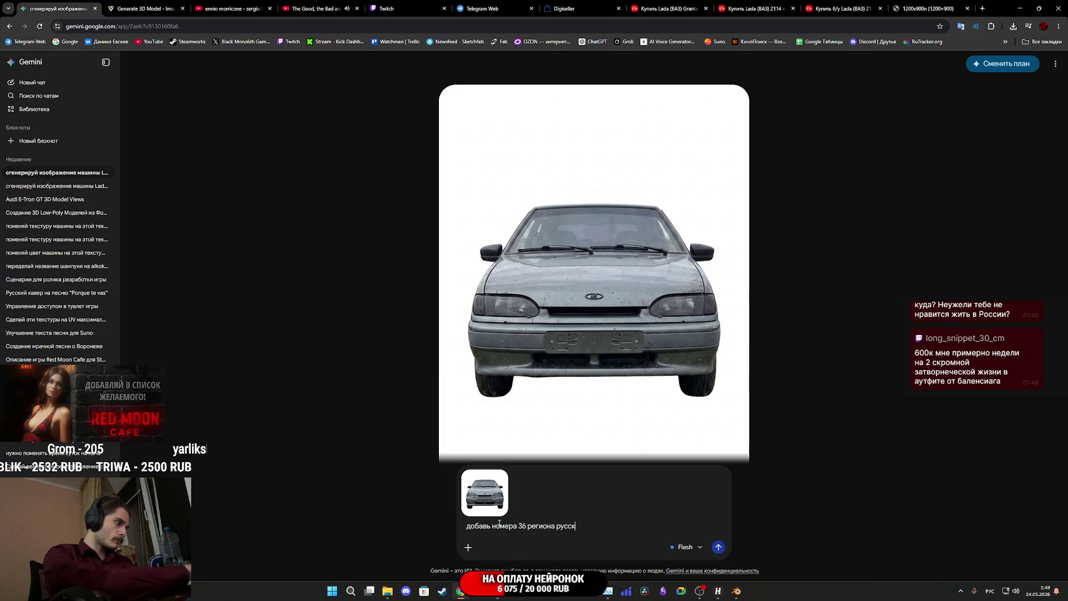
click(720, 548)
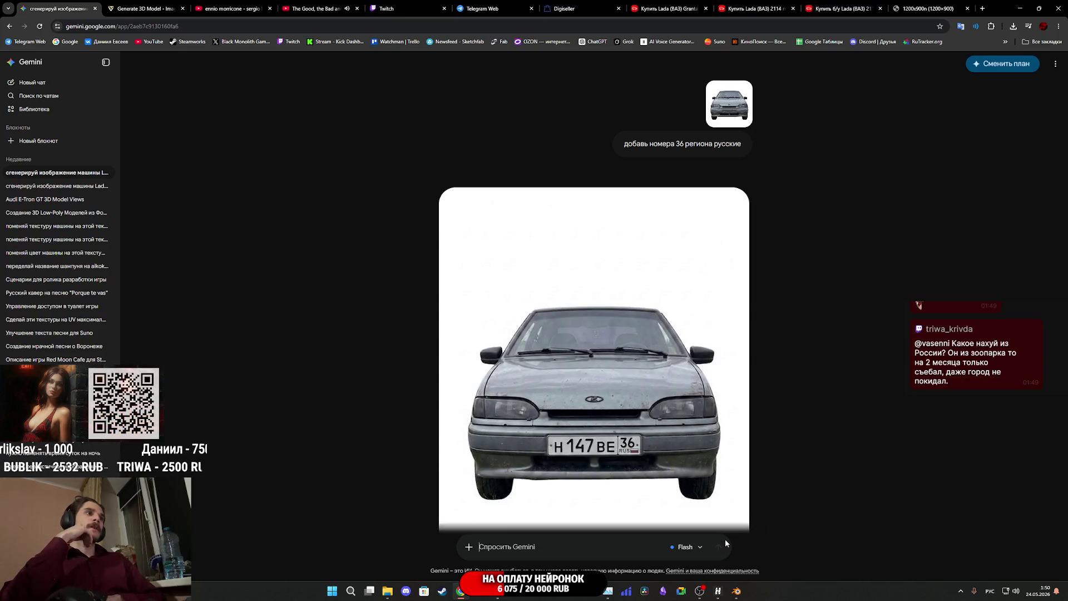
scroll(582, 358, up, 7)
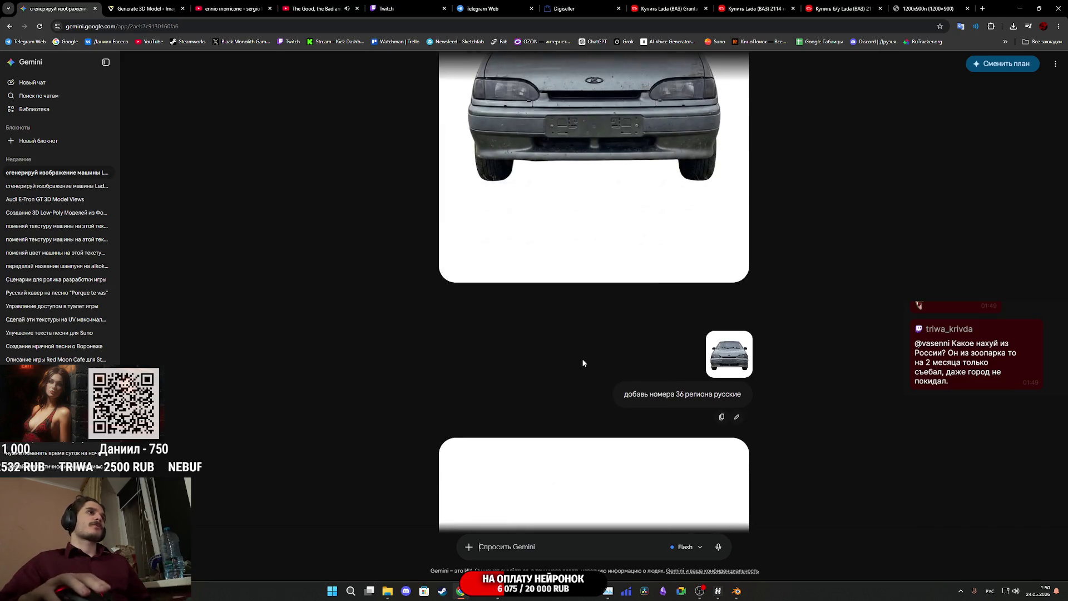
- Copy the plated front-view Lada image
scroll(590, 364, down, 8)
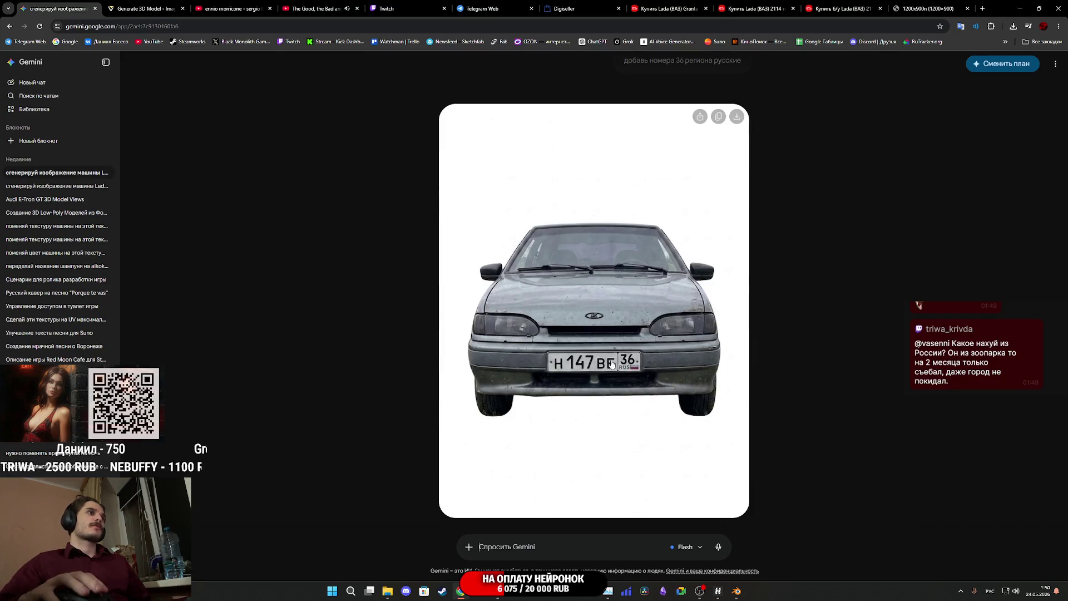
right_click(647, 365)
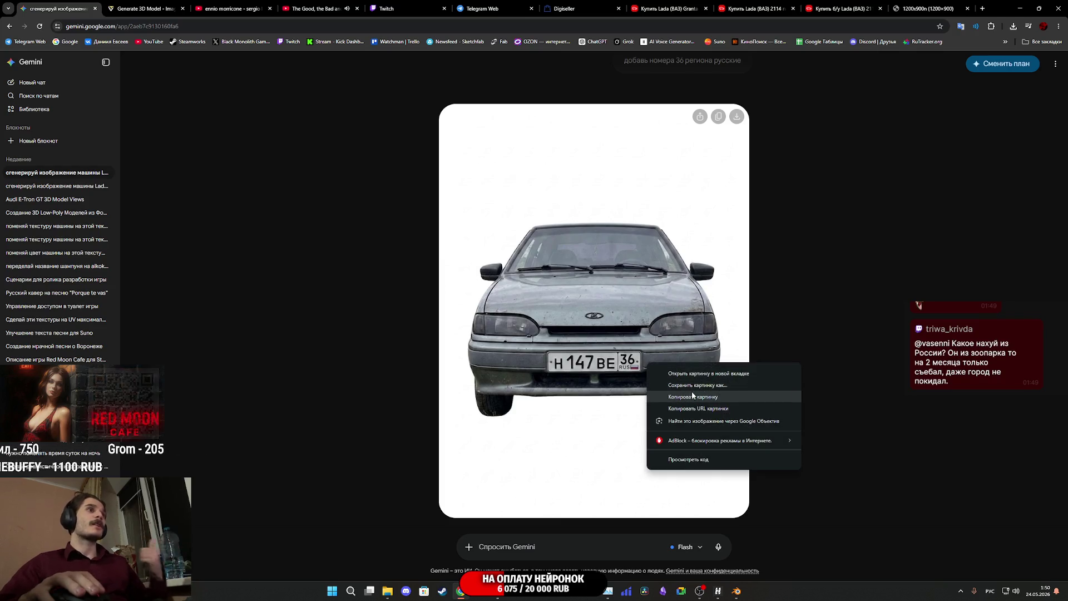
click(682, 332)
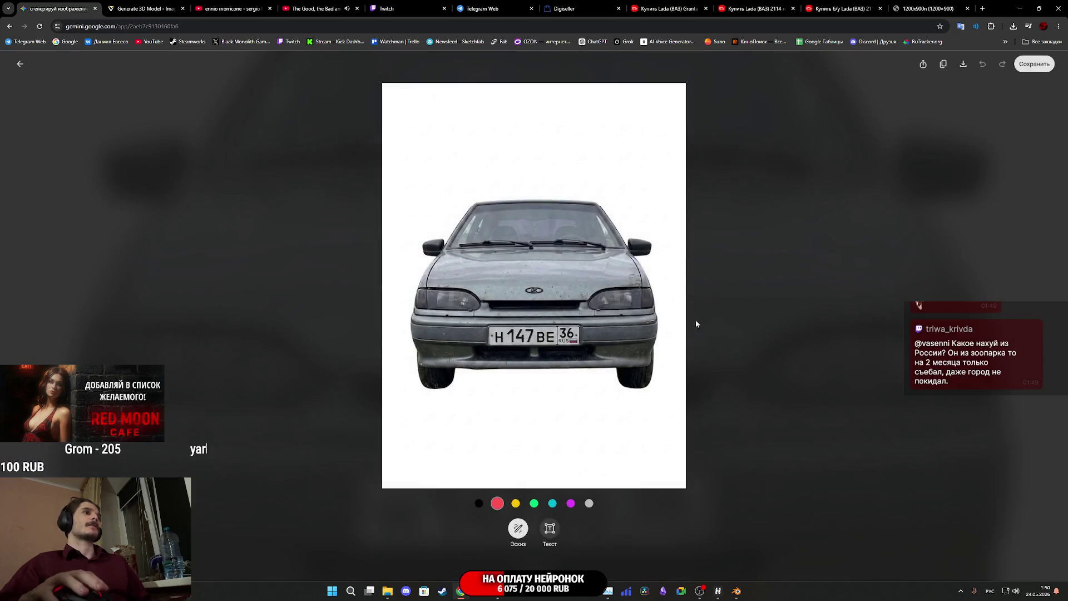
click(691, 325)
- Reuse the front-view prompt with 'сзади' to request a rear view and send it
scroll(636, 282, up, 4)
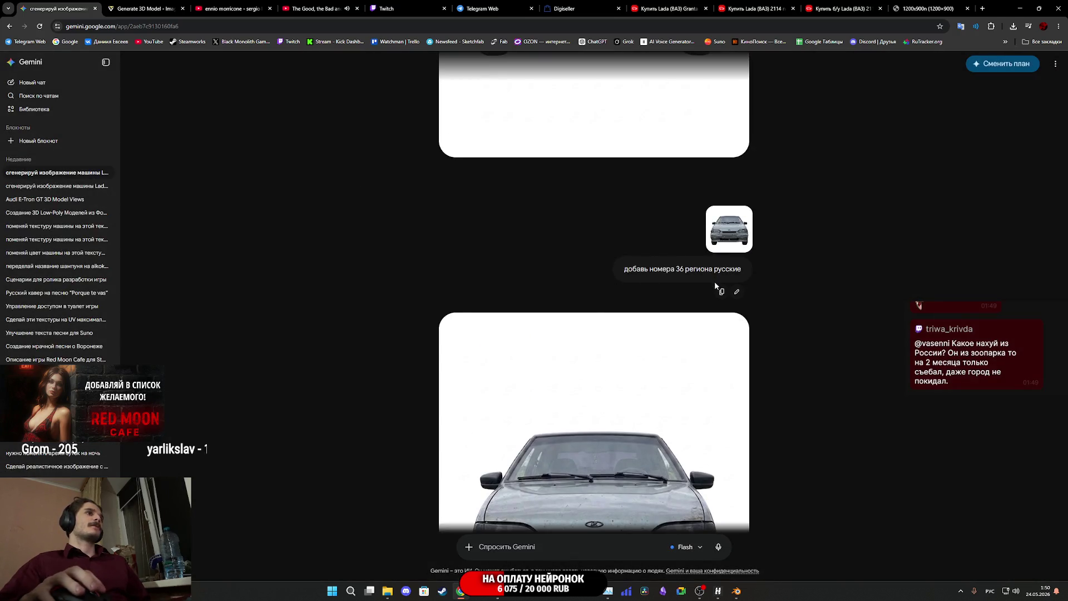
scroll(709, 281, up, 10)
click(732, 307)
click(541, 548)
text(теперь мне нужно вид спереди)
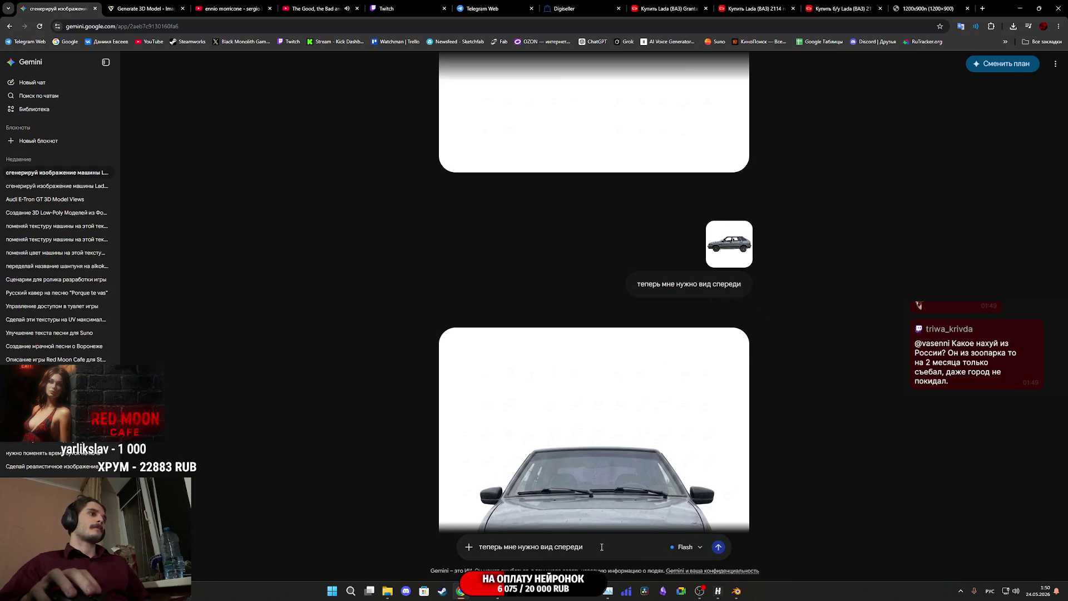
text(з)
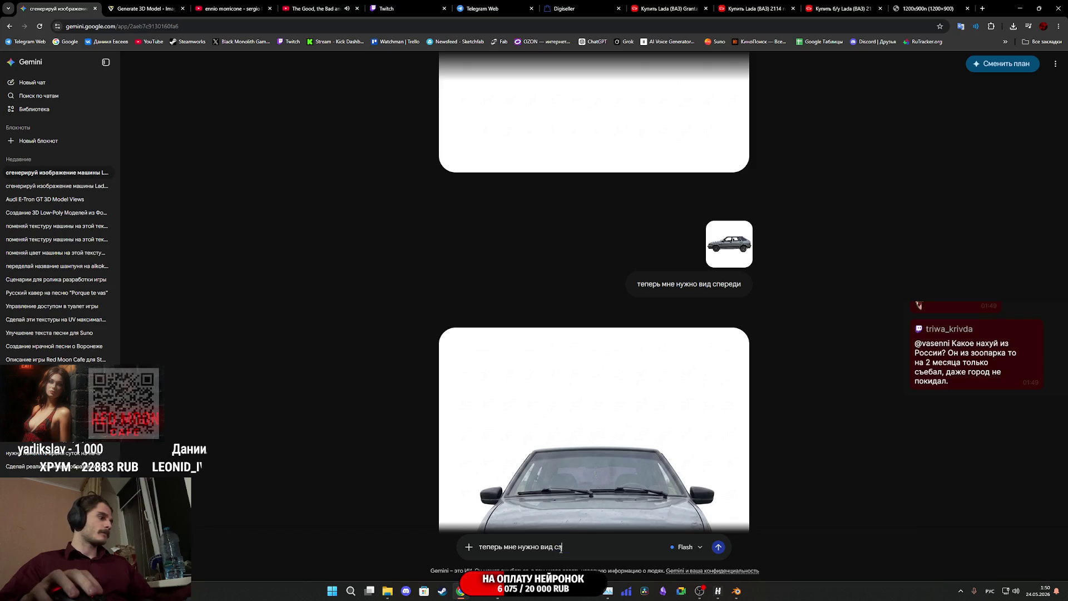
text(ади)
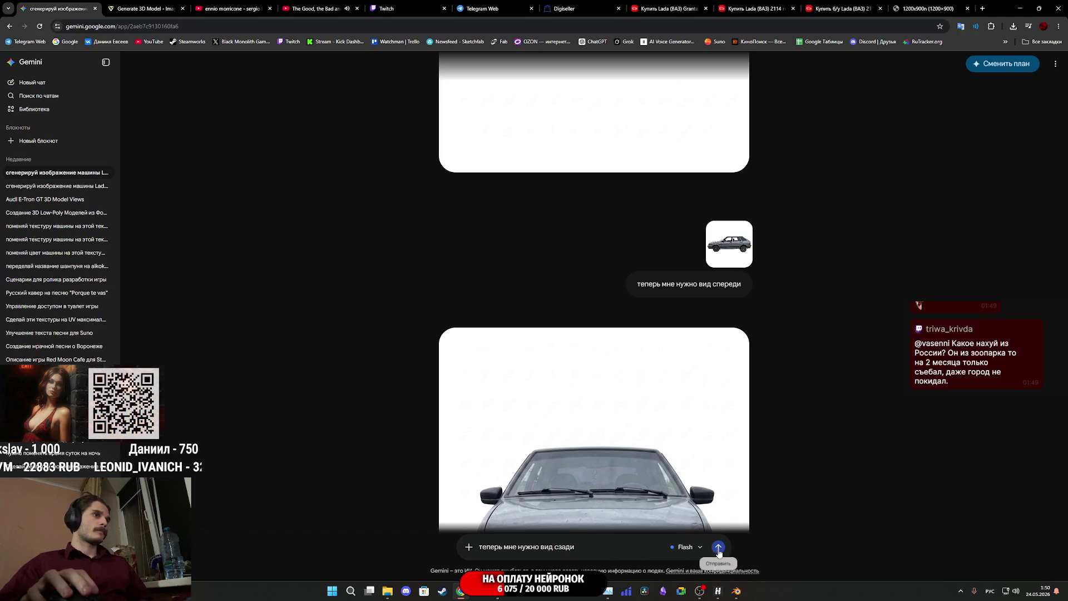
click(719, 547)
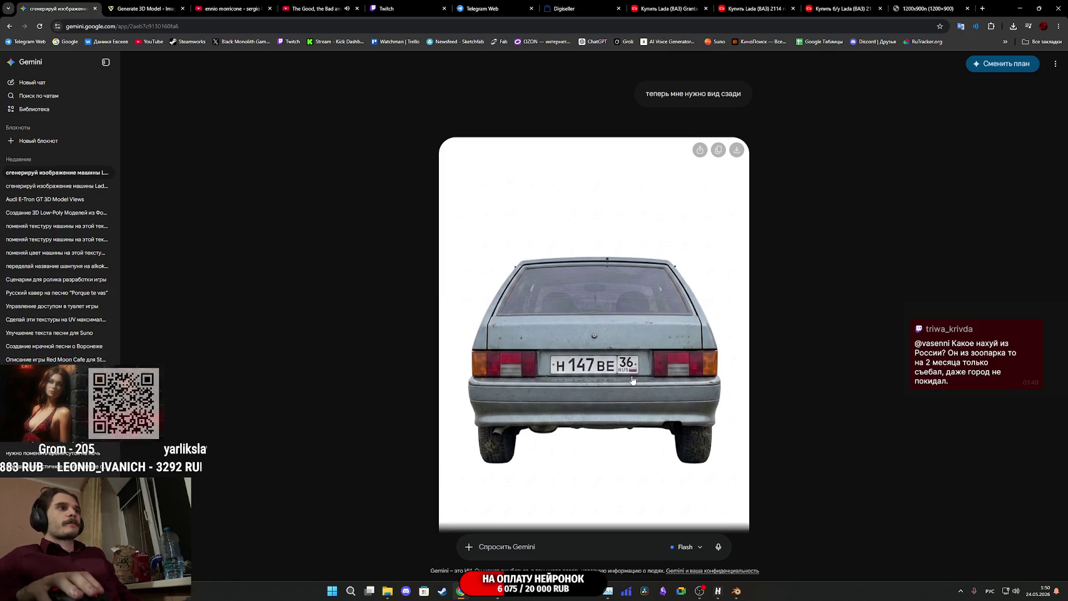
- Save the rear-view and plated front-view images to Downloads
scroll(634, 384, up, 6)
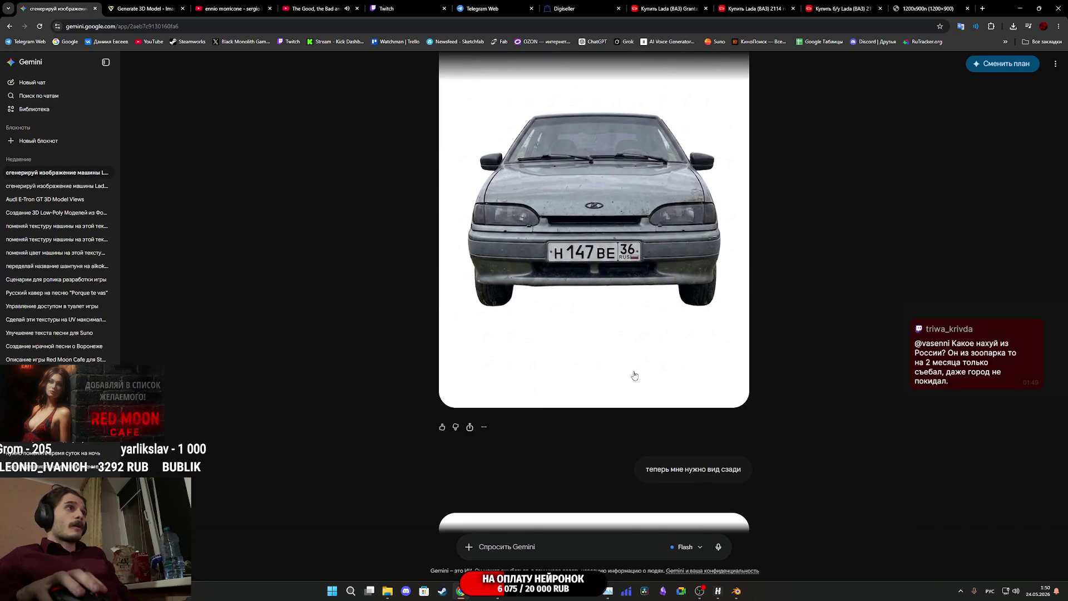
scroll(634, 372, down, 4)
scroll(635, 380, down, 2)
right_click(635, 380)
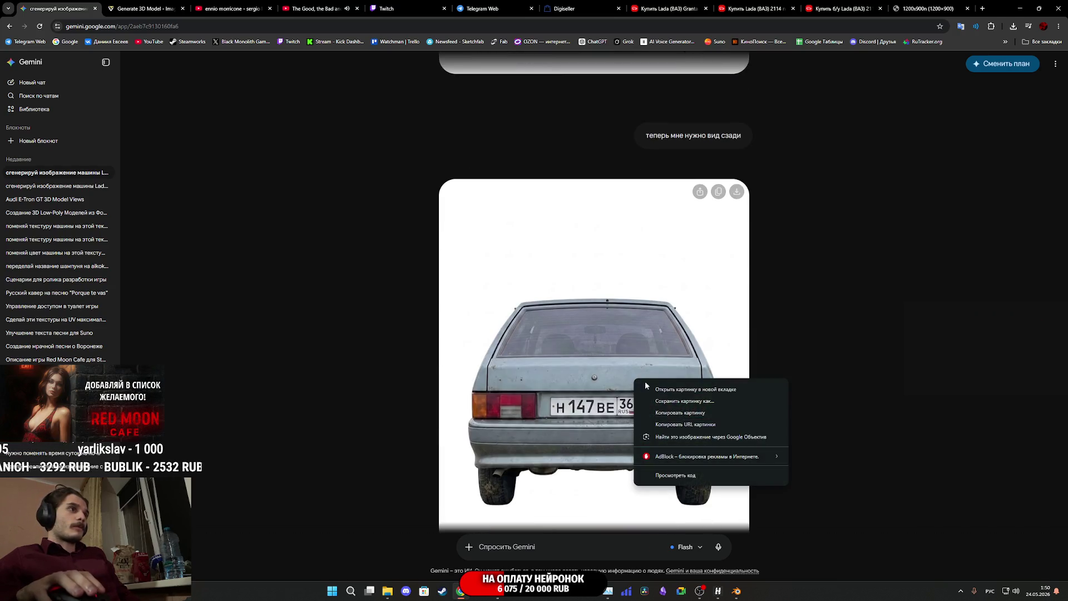
click(677, 401)
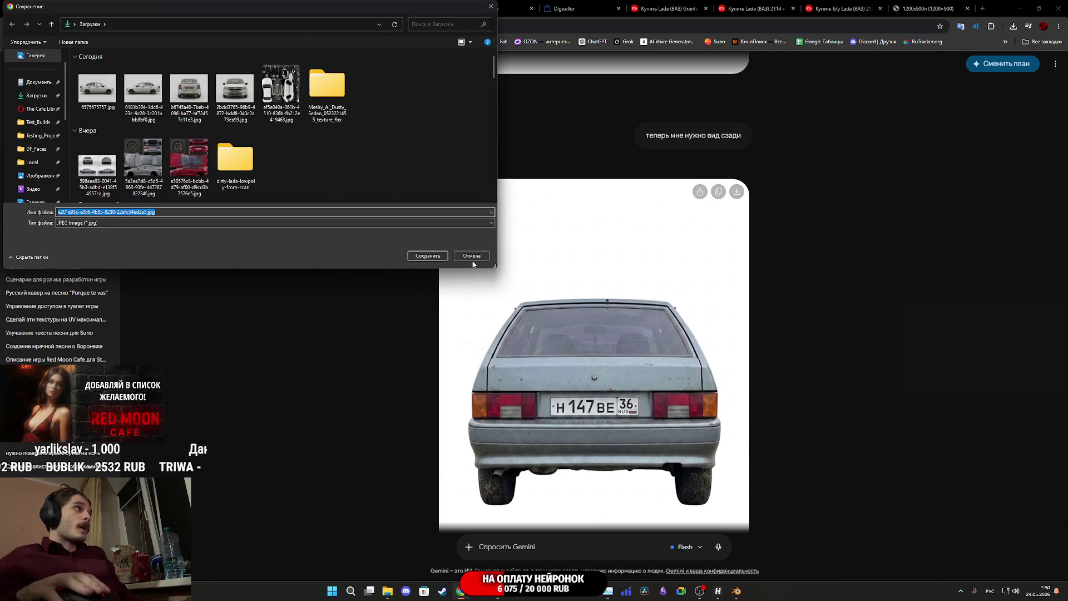
click(420, 256)
scroll(545, 357, up, 5)
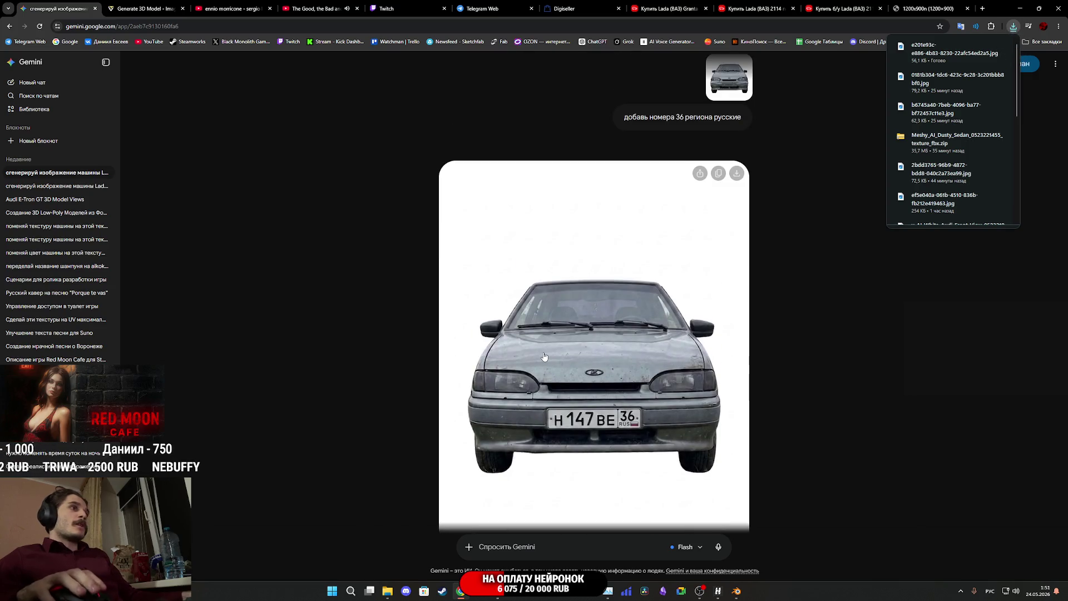
right_click(545, 356)
click(562, 372)
click(425, 258)
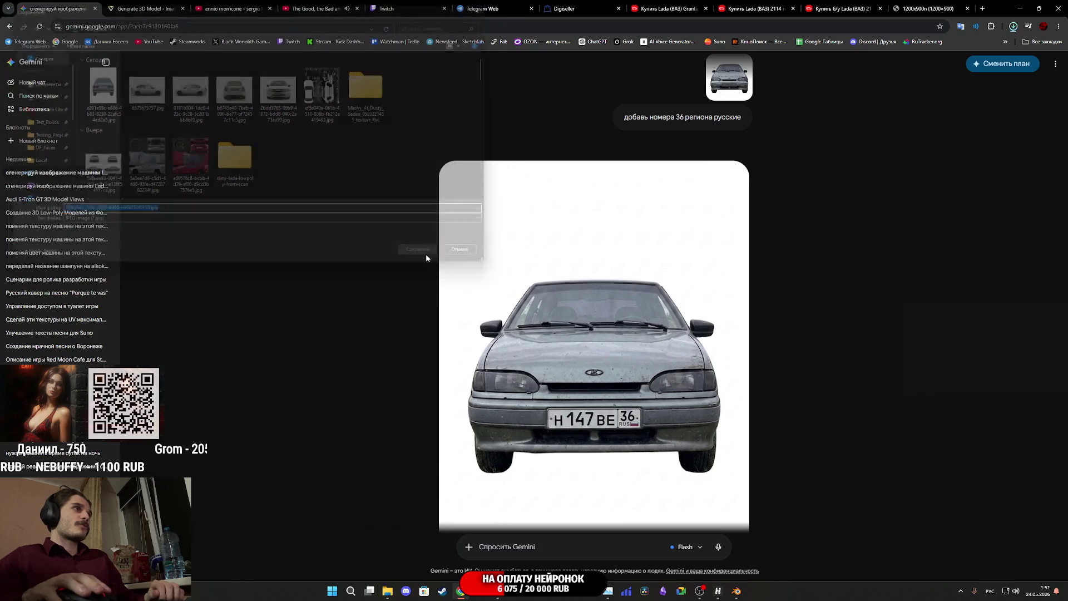
- Save the side-view image to Downloads from the full-size viewer, then close the viewer
scroll(558, 341, up, 6)
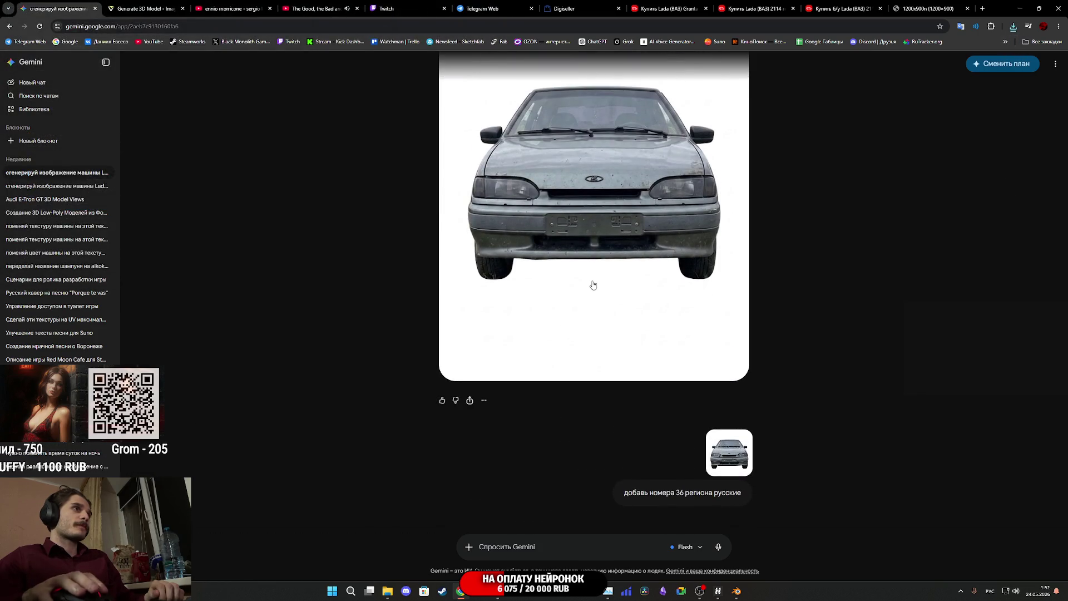
scroll(593, 284, down, 6)
click(606, 304)
right_click(606, 307)
click(623, 319)
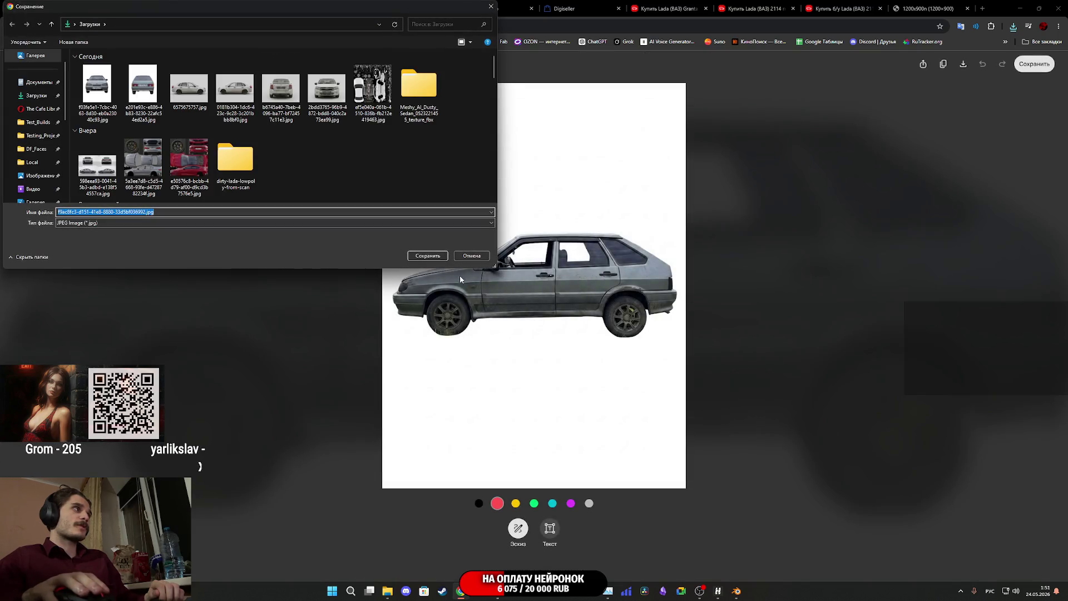
click(425, 256)
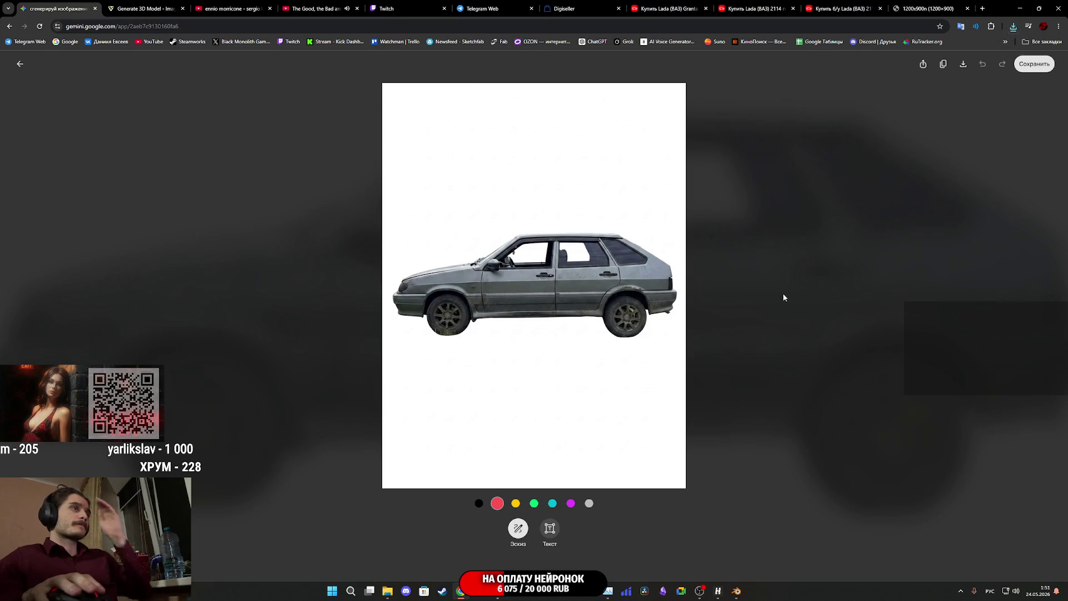
key(Escape)
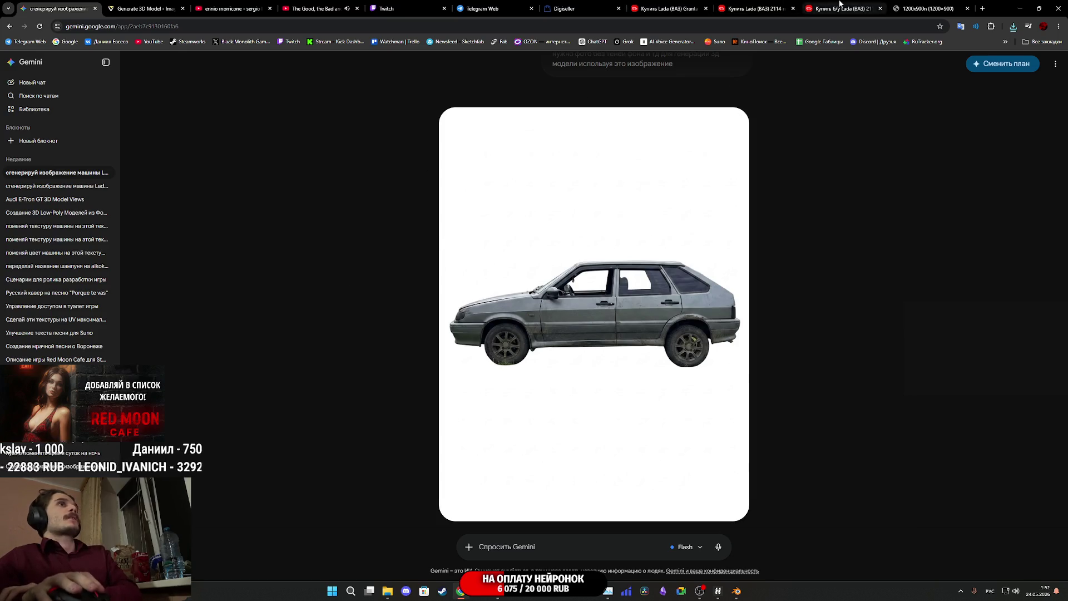
- Close the Lada 2114 listing's photo gallery and return to the Lada 2114 search results
click(840, 5)
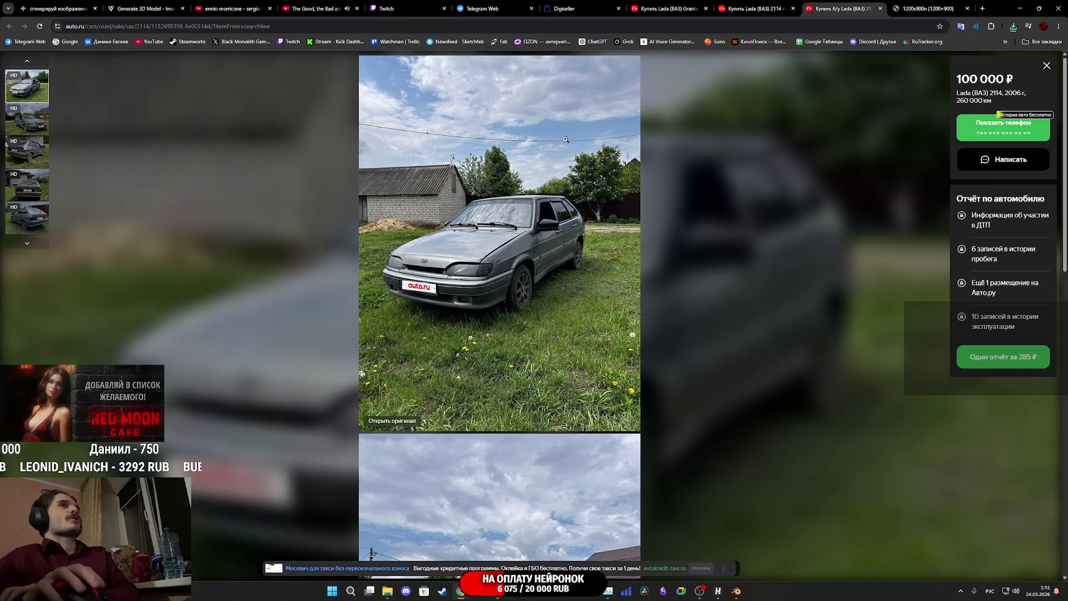
click(1046, 66)
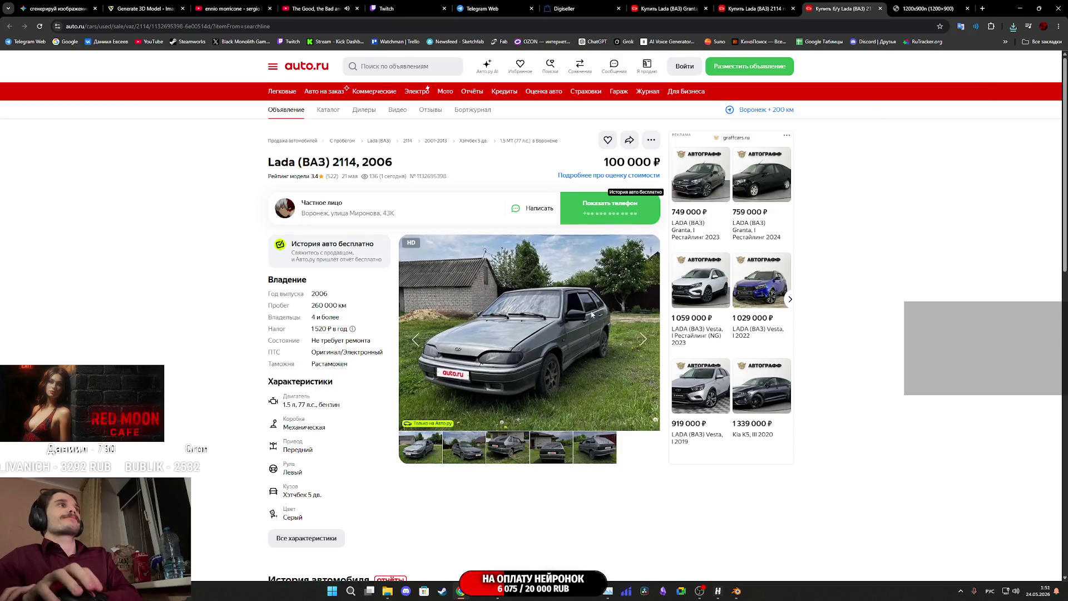
click(757, 9)
scroll(475, 295, up, 10)
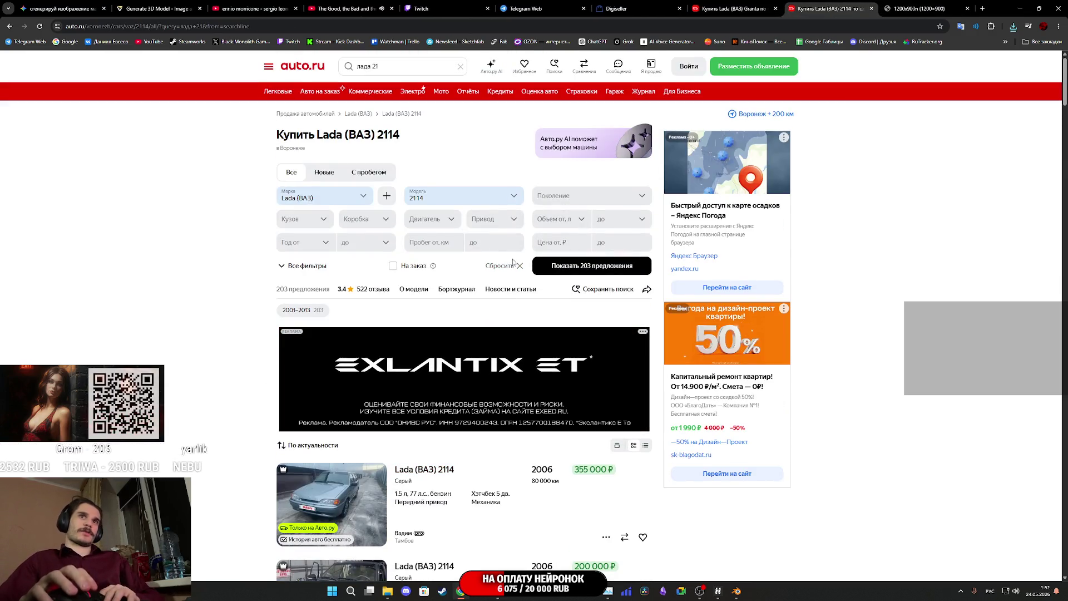
- Replace the Lada 2114 search with 'nisan' to list used Nissan cars
click(402, 67)
text(т)
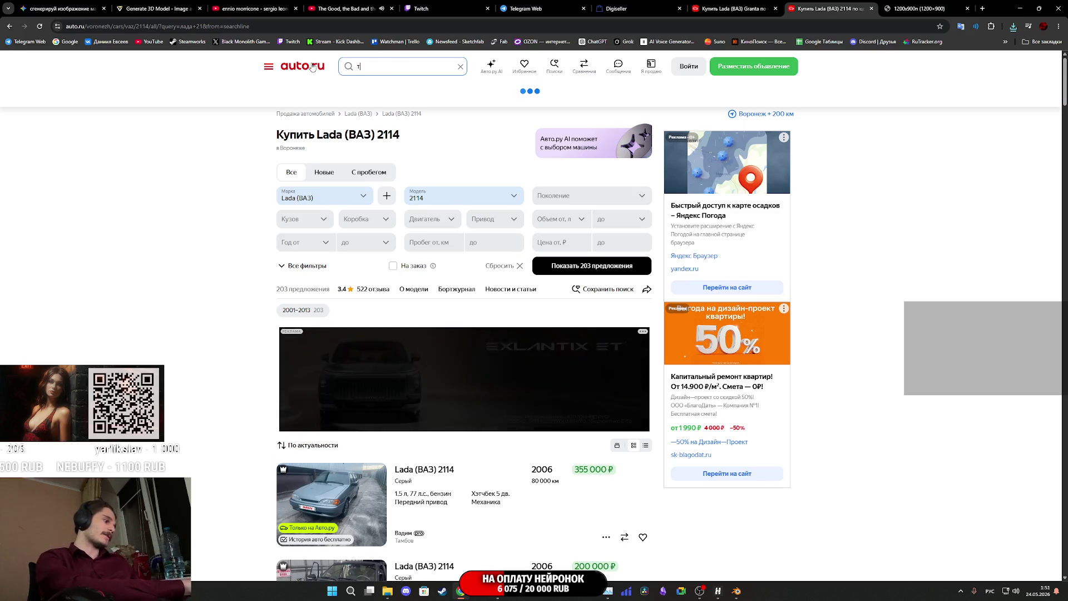
text(шыф)
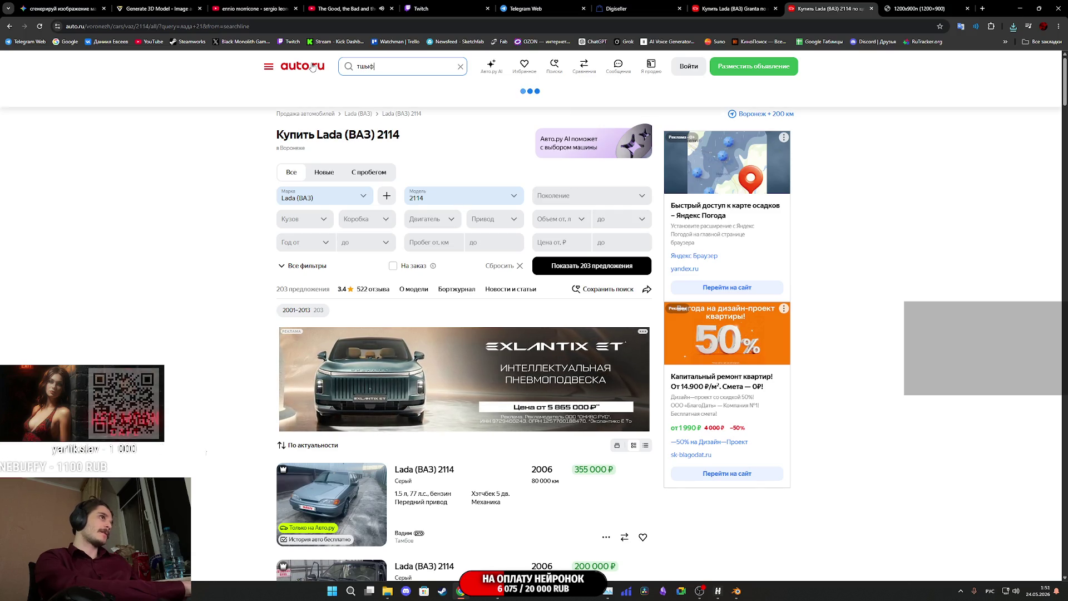
key(BackSpace)
key(BackSpace)
key(BackSpace)
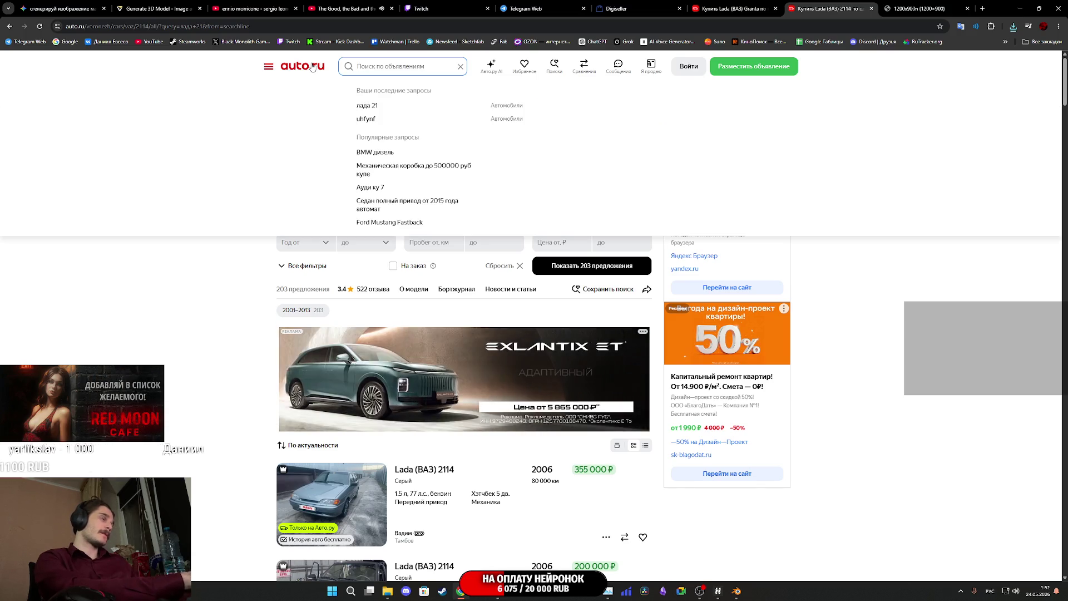
key(alt+shift)
text(nisa)
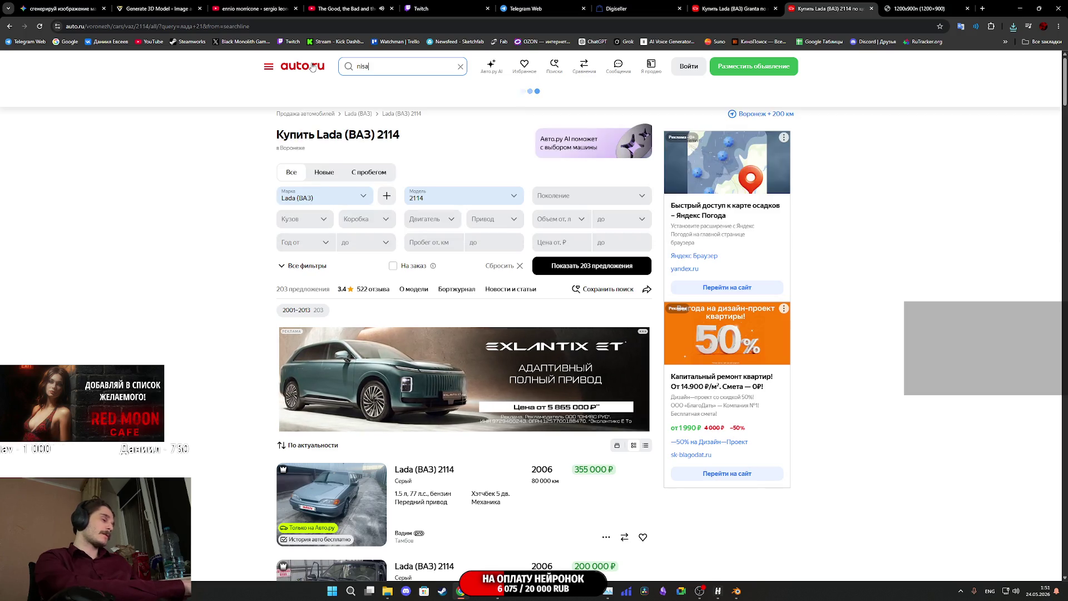
text(n)
key(Return)
- View the 2024 Nissan GT-R listing's photos, then scroll through the 780 Nissan results
scroll(377, 93, down, 5)
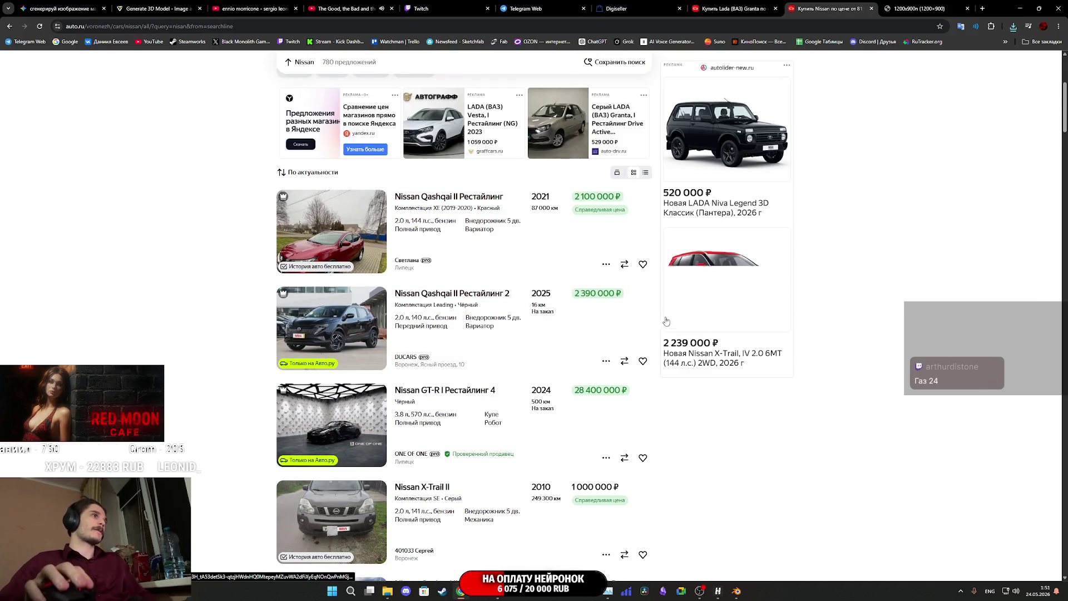
click(381, 409)
click(847, 4)
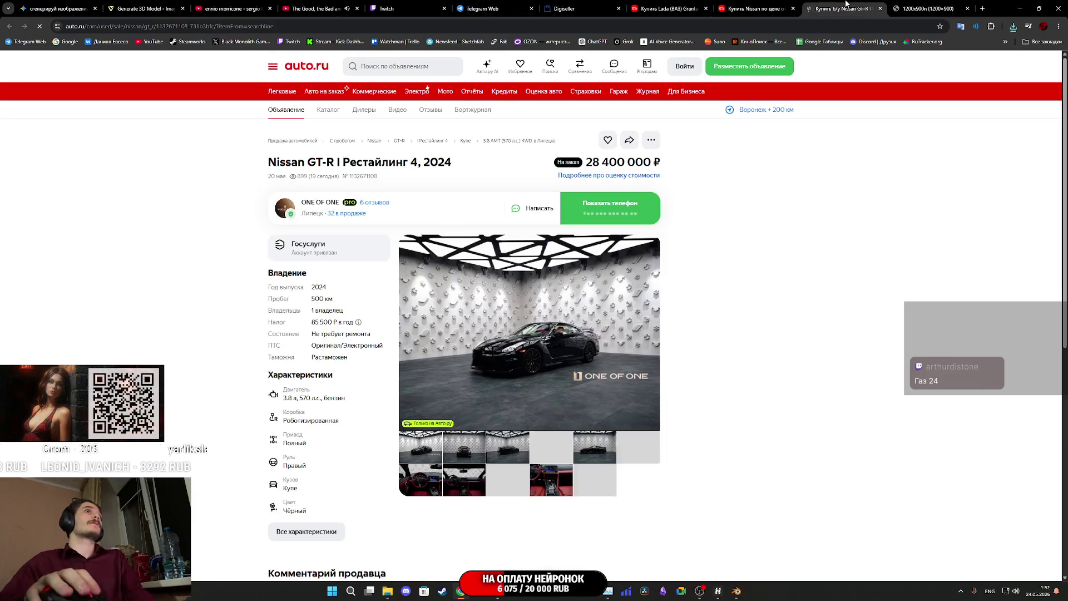
click(499, 481)
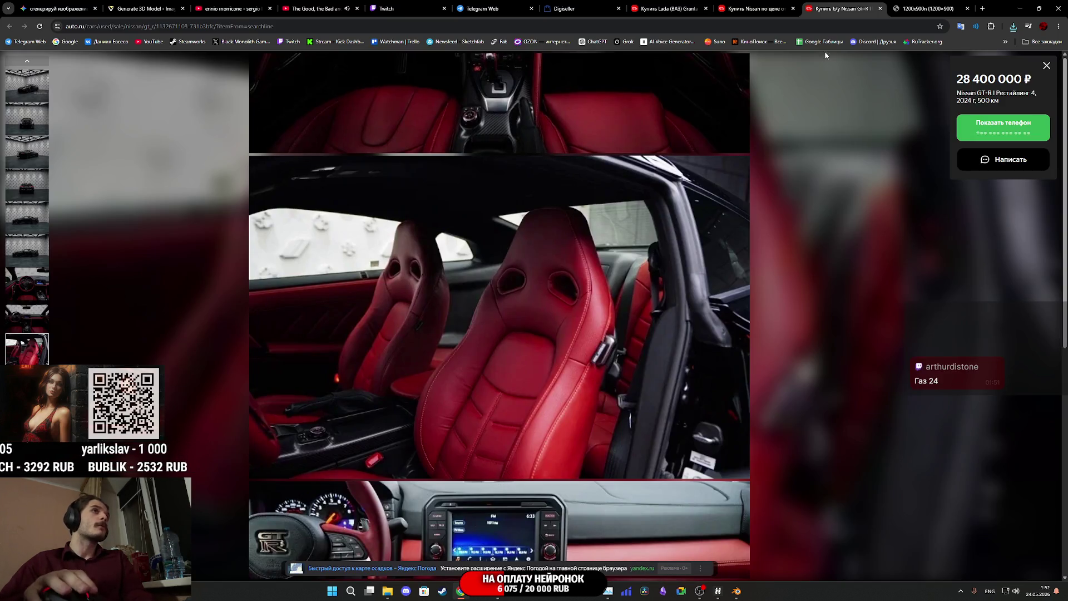
click(880, 9)
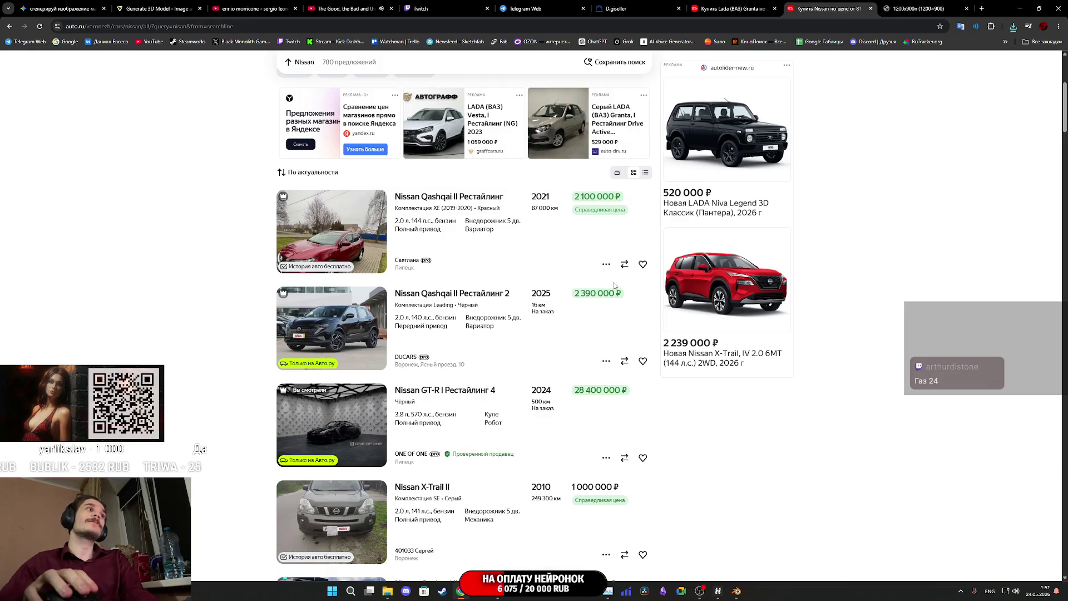
scroll(613, 287, down, 3)
scroll(613, 287, down, 1)
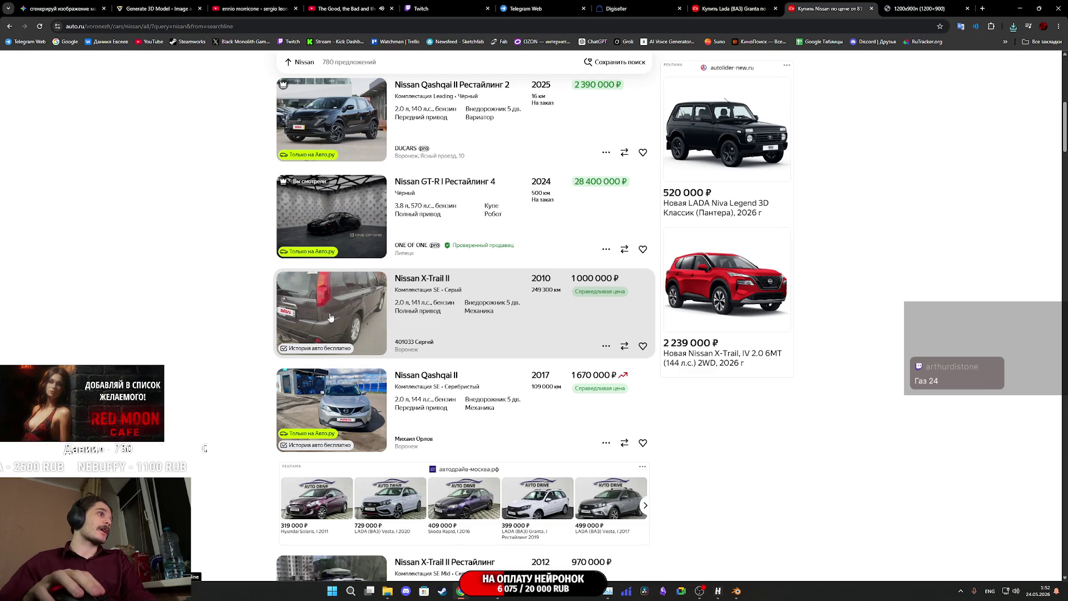
scroll(329, 316, down, 5)
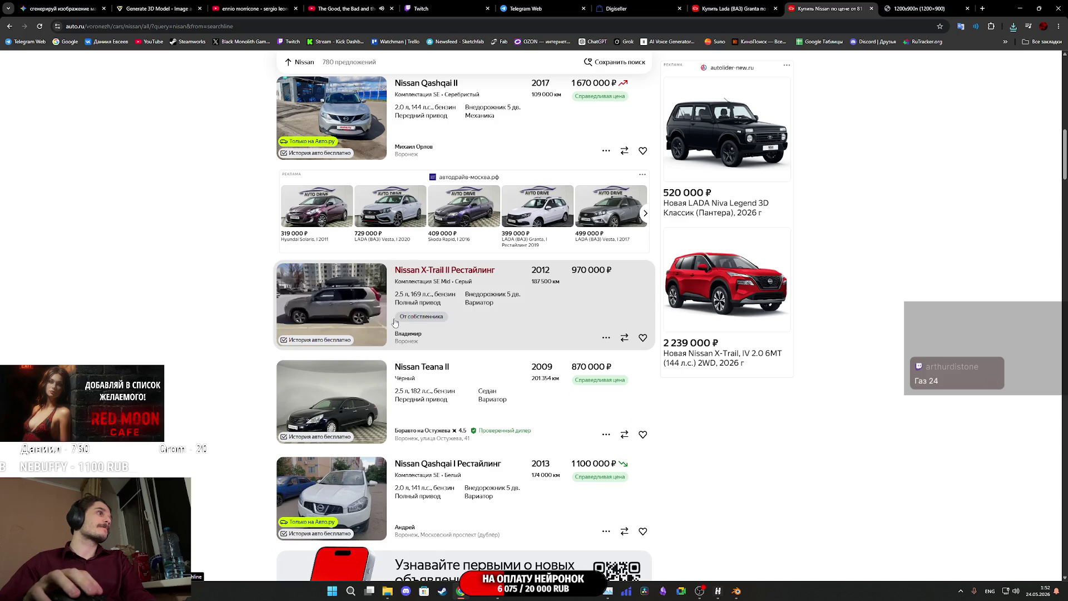
scroll(392, 334, down, 5)
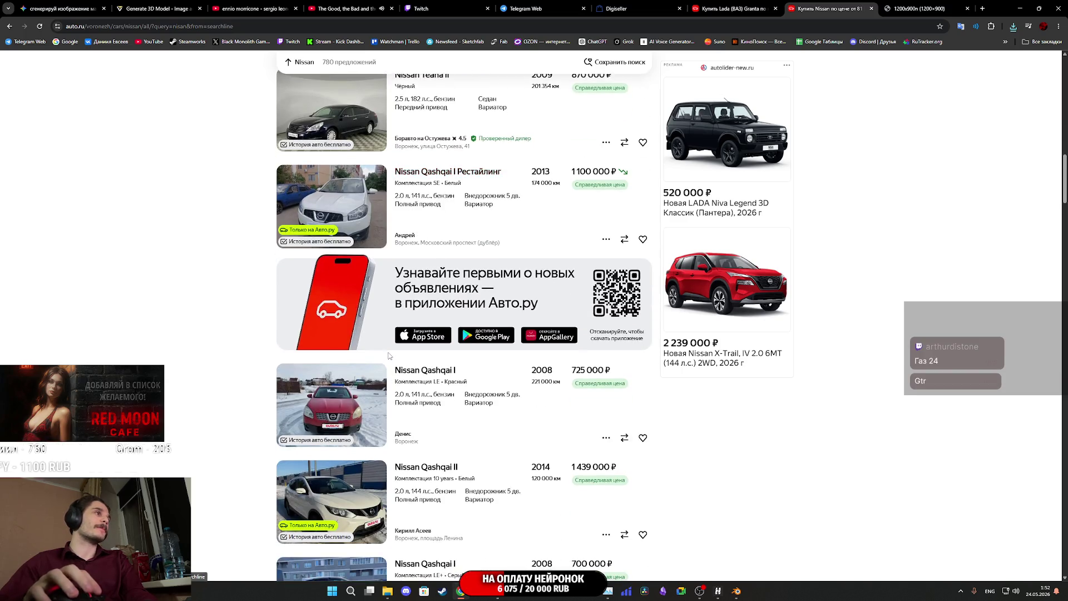
scroll(389, 356, down, 3)
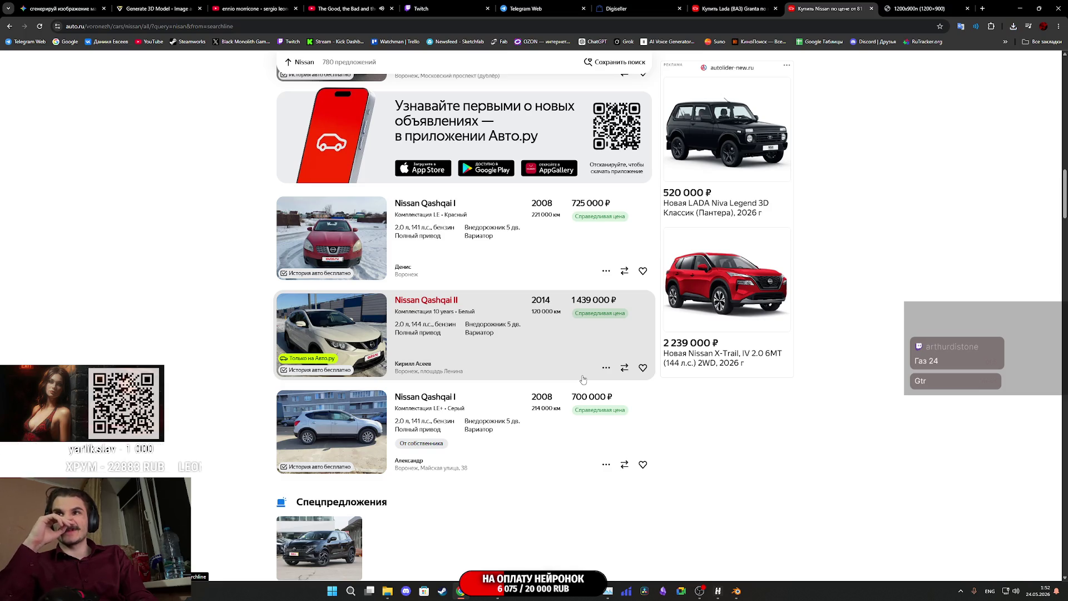
- Open the dirty Lada Granta rear image from Downloads for editing
click(387, 592)
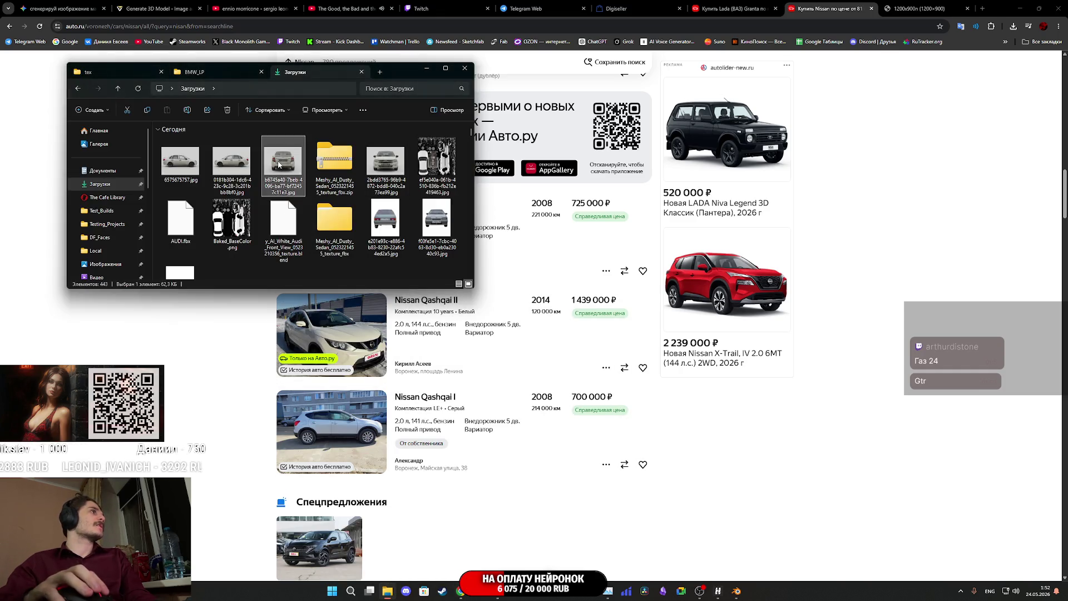
double_click(278, 165)
scroll(496, 256, up, 5)
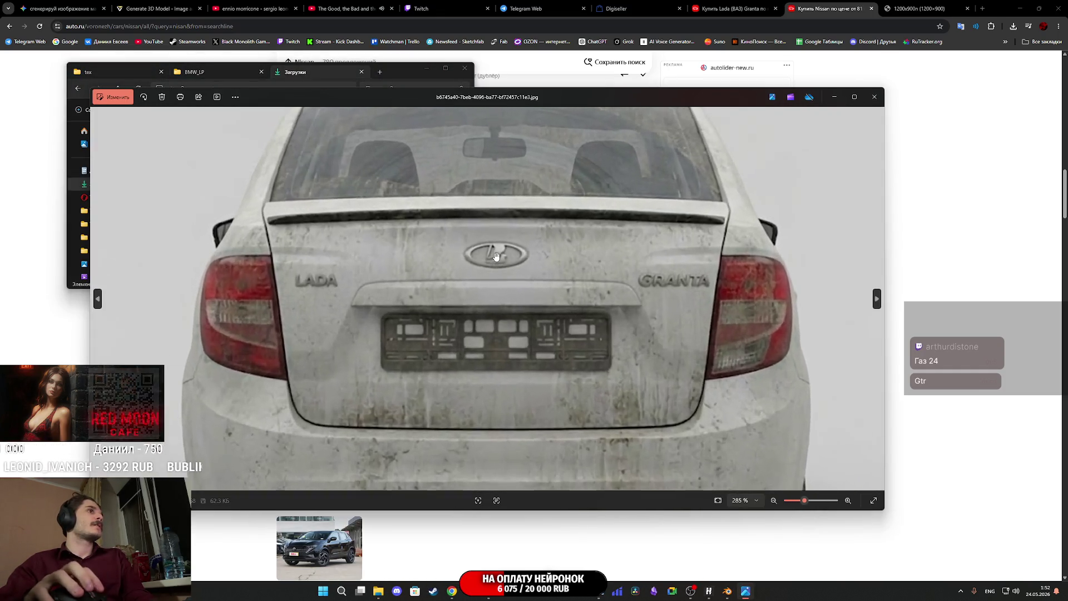
scroll(556, 267, down, 1)
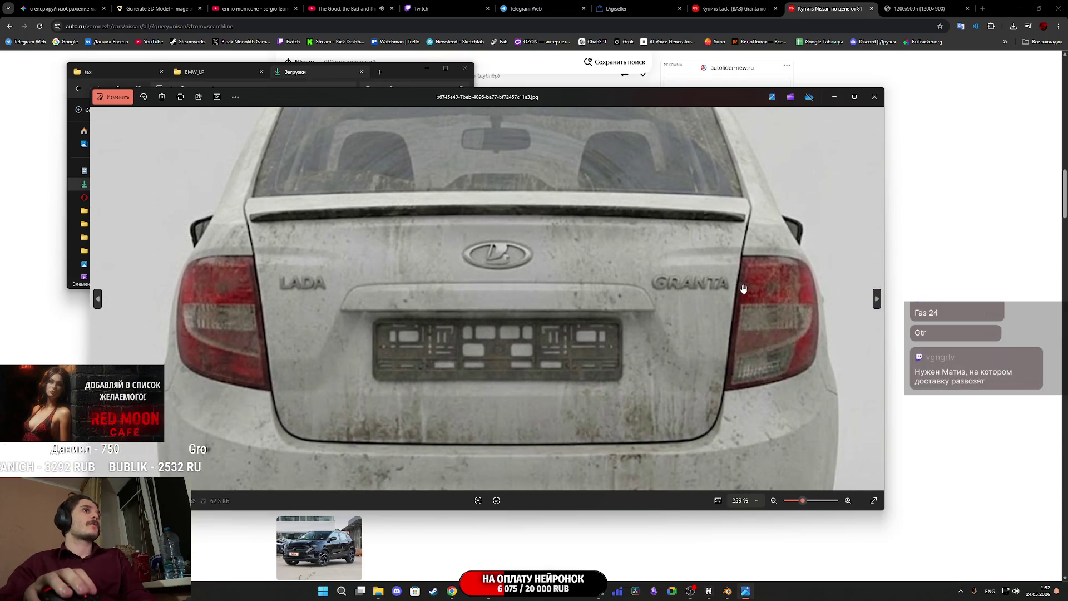
click(124, 100)
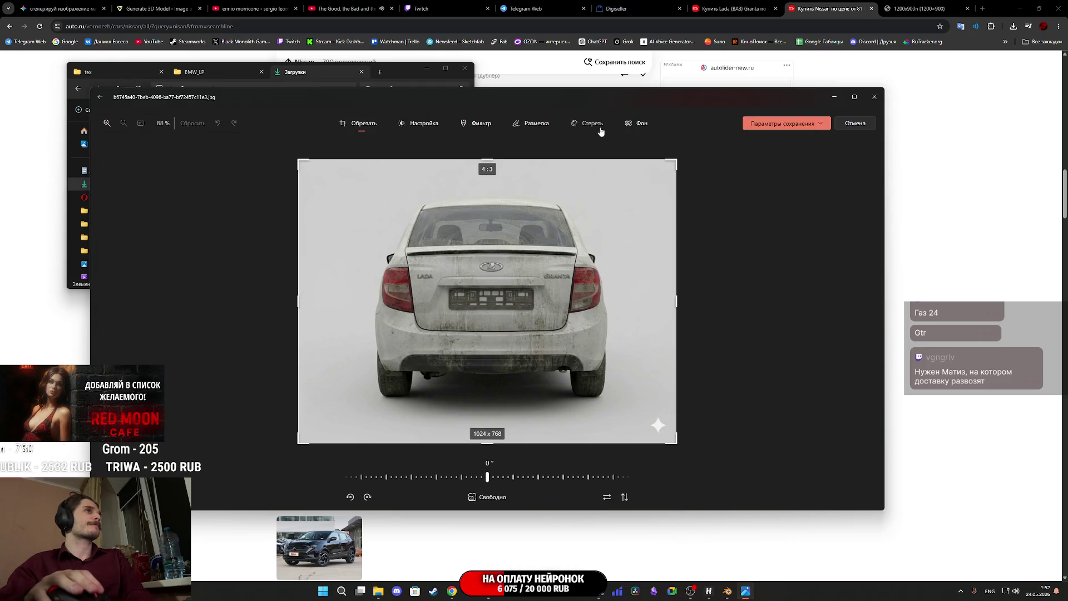
- Erase the GRANTA and LADA badges and a rear spot with the Erase tool
click(579, 124)
scroll(495, 301, up, 5)
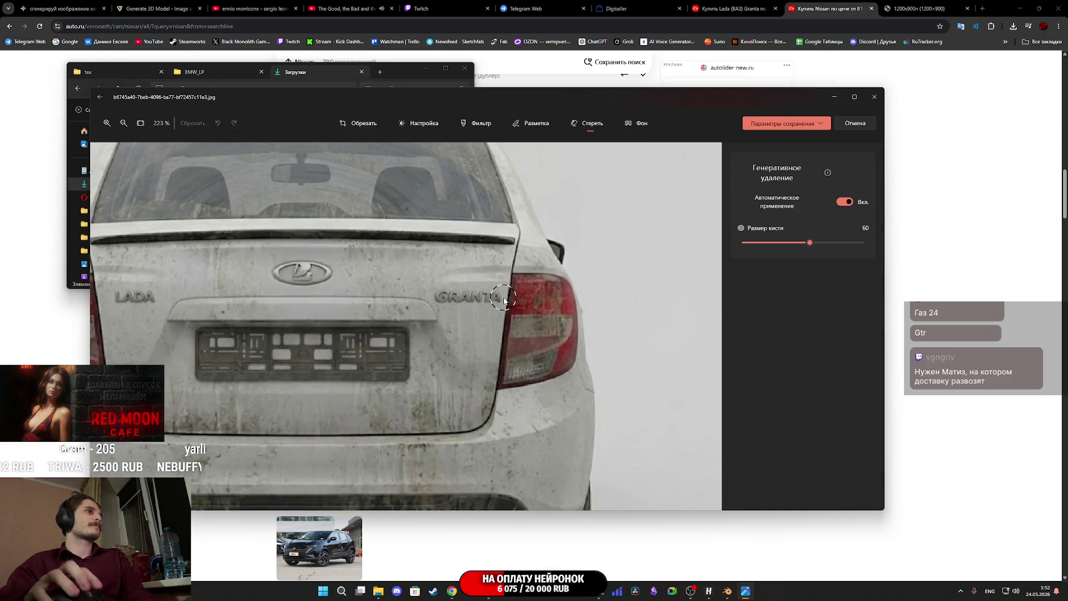
drag(490, 296, 383, 297)
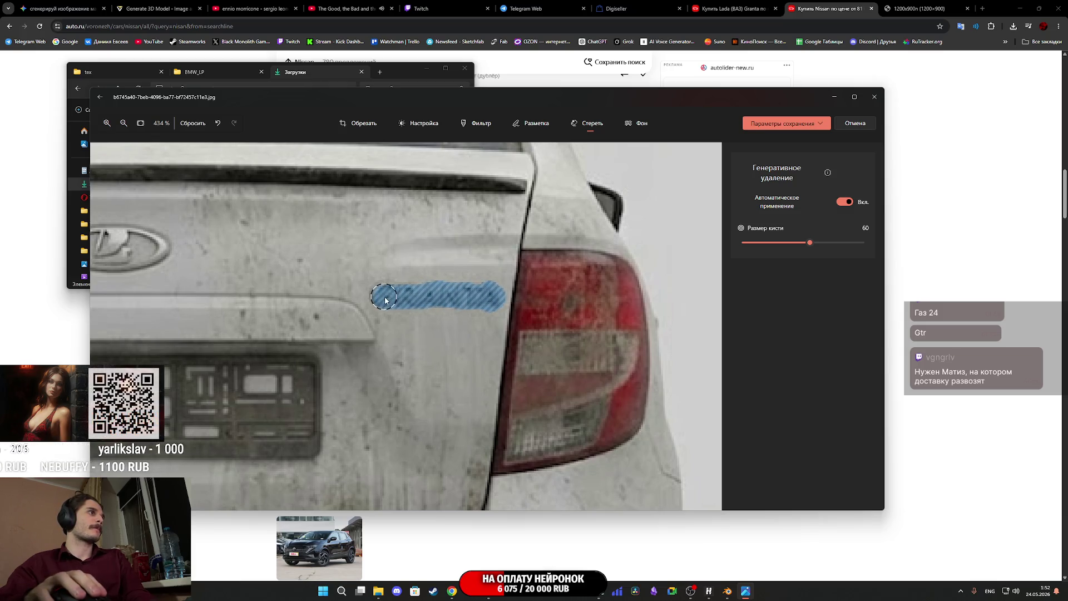
scroll(458, 332, down, 3)
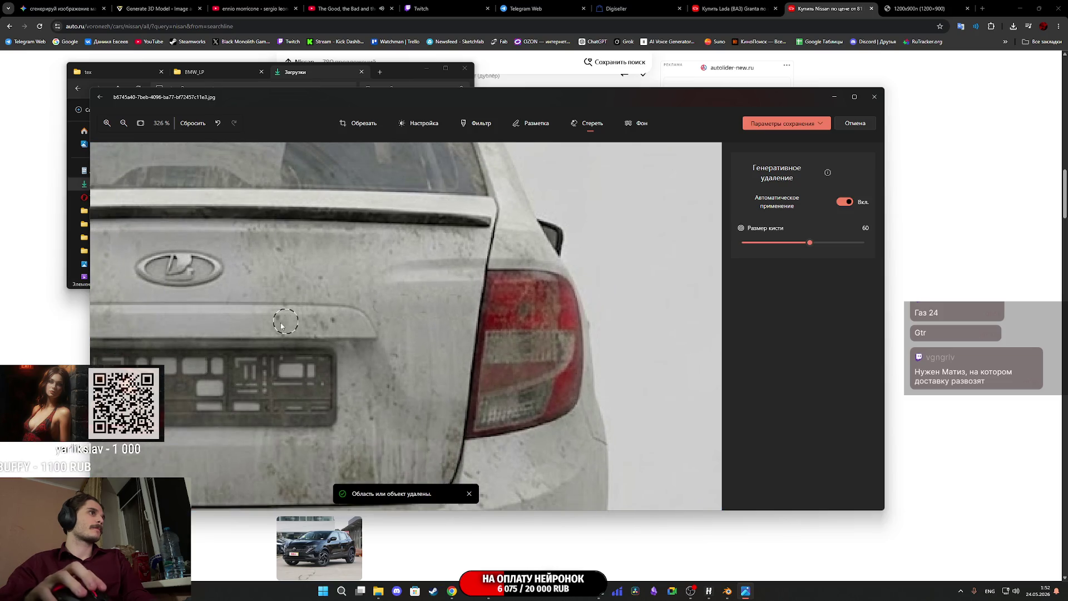
scroll(229, 370, up, 3)
drag(503, 313, 619, 325)
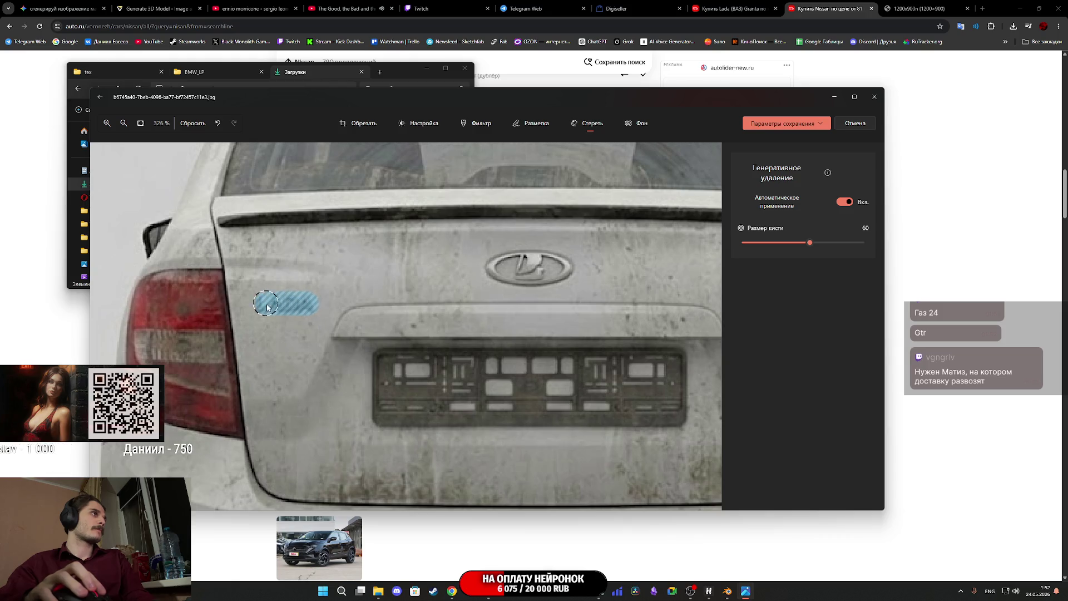
drag(266, 308, 263, 308)
mouse_move(564, 278)
mouse_down()
mouse_move(494, 272)
mouse_move(529, 254)
mouse_move(566, 275)
mouse_up()
scroll(576, 334, down, 8)
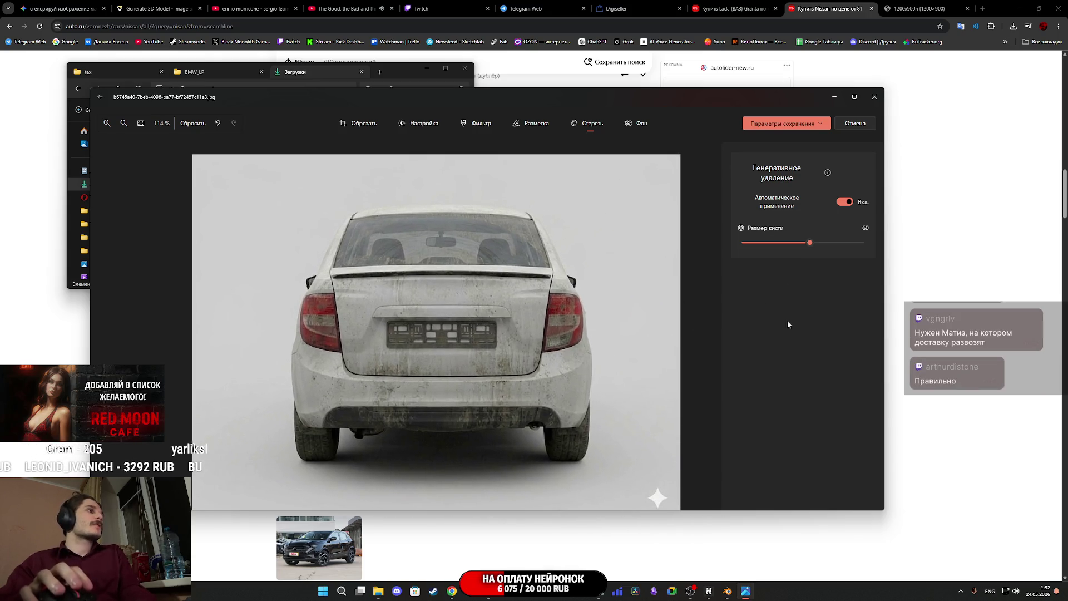
- Save the edited rear-view image and close the viewer
click(786, 123)
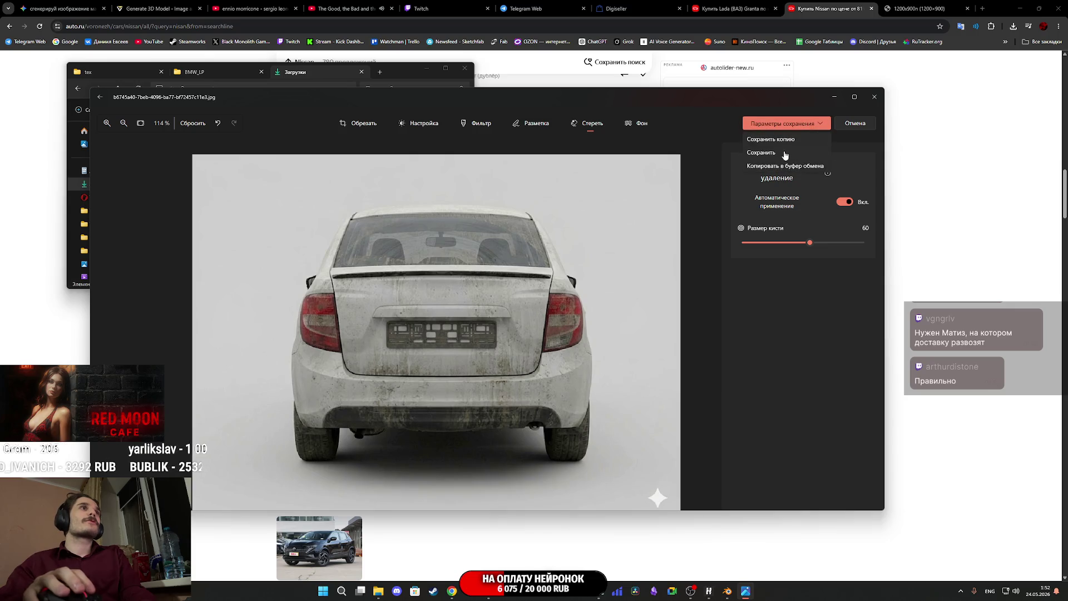
click(789, 154)
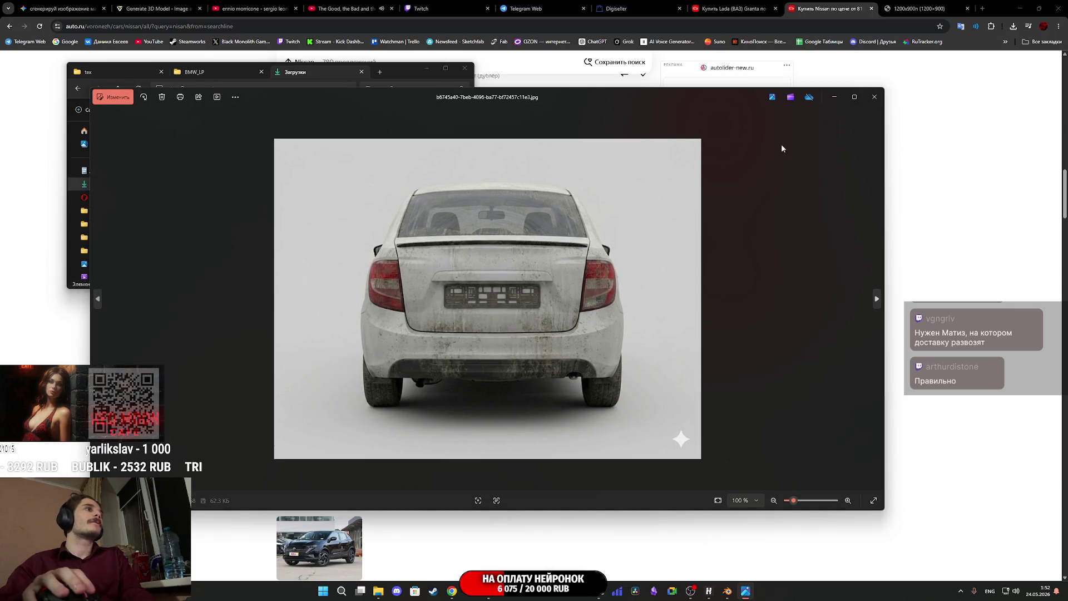
click(872, 99)
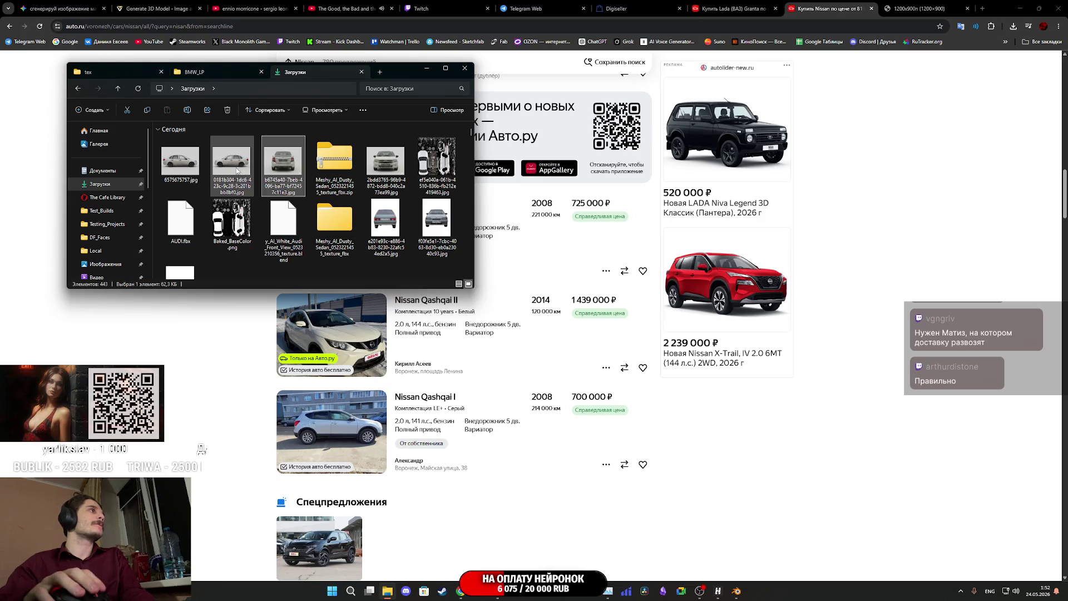
- Open the white sedan's front-view image in the Erase editor
double_click(187, 161)
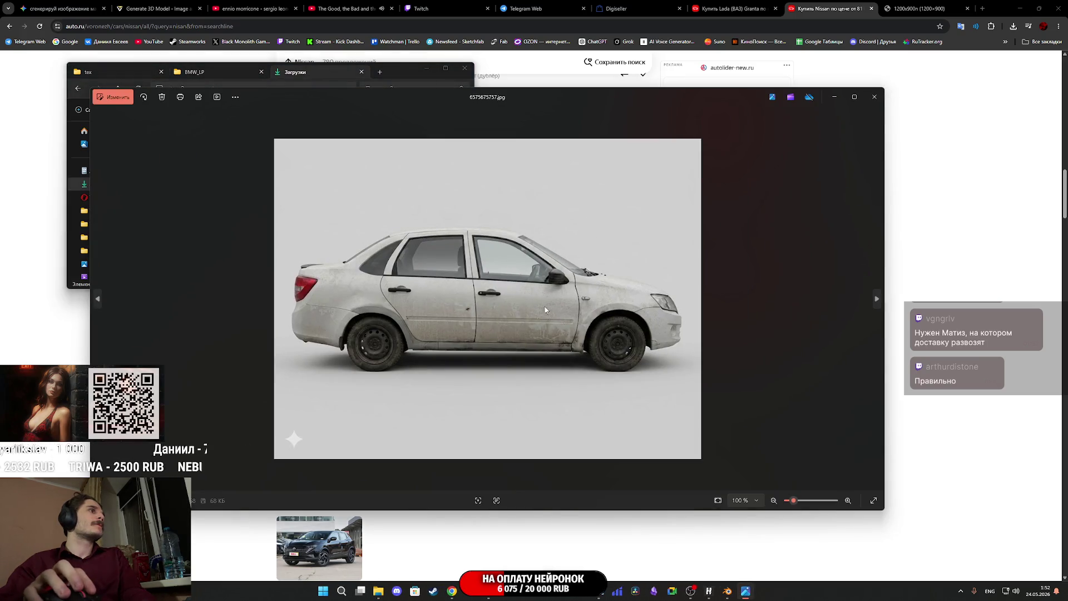
click(877, 92)
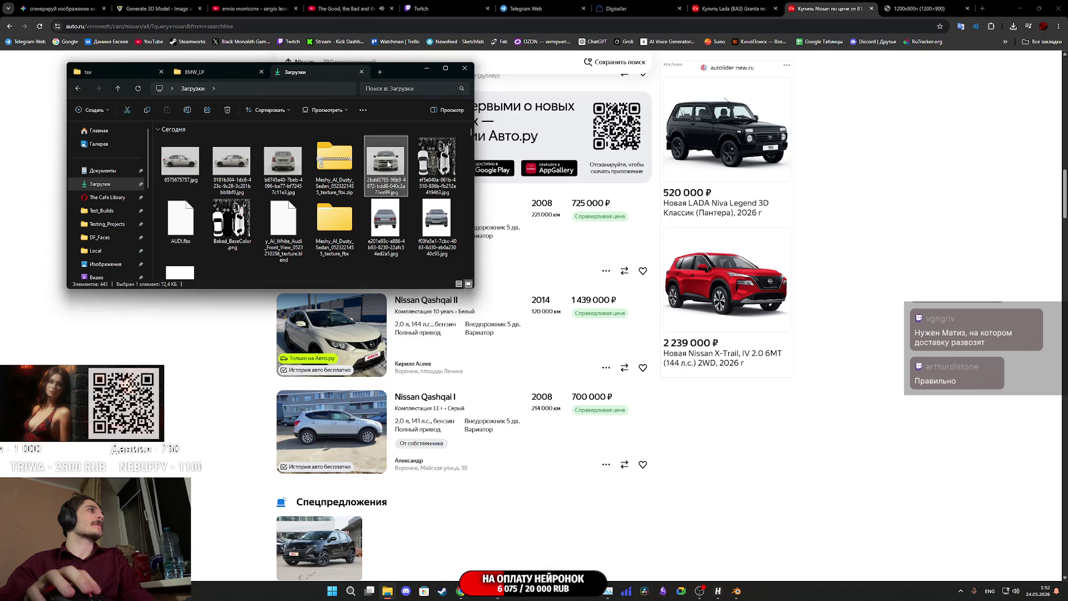
double_click(386, 165)
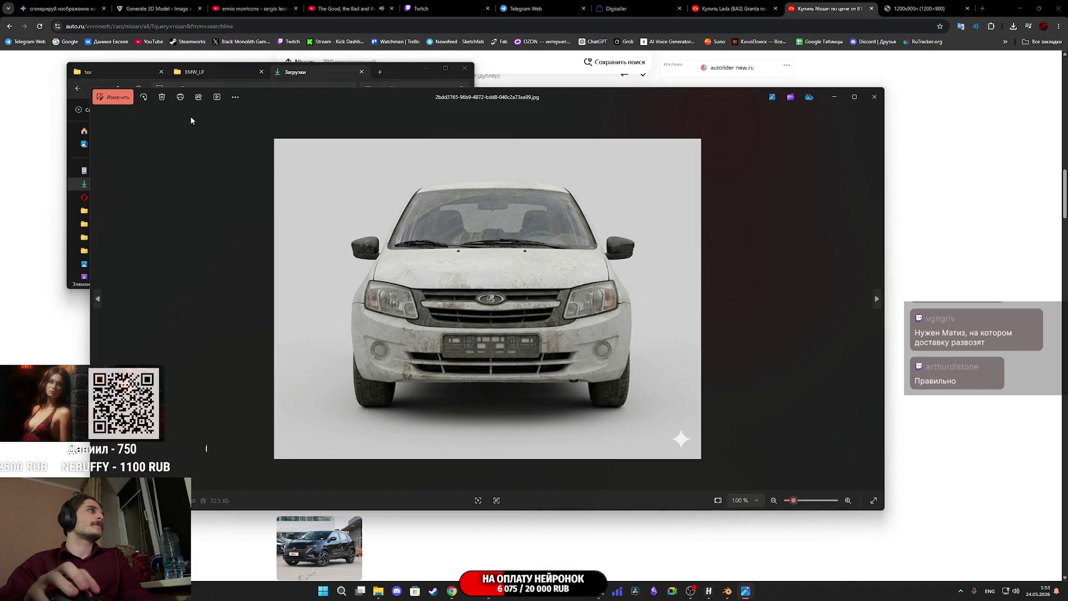
click(110, 99)
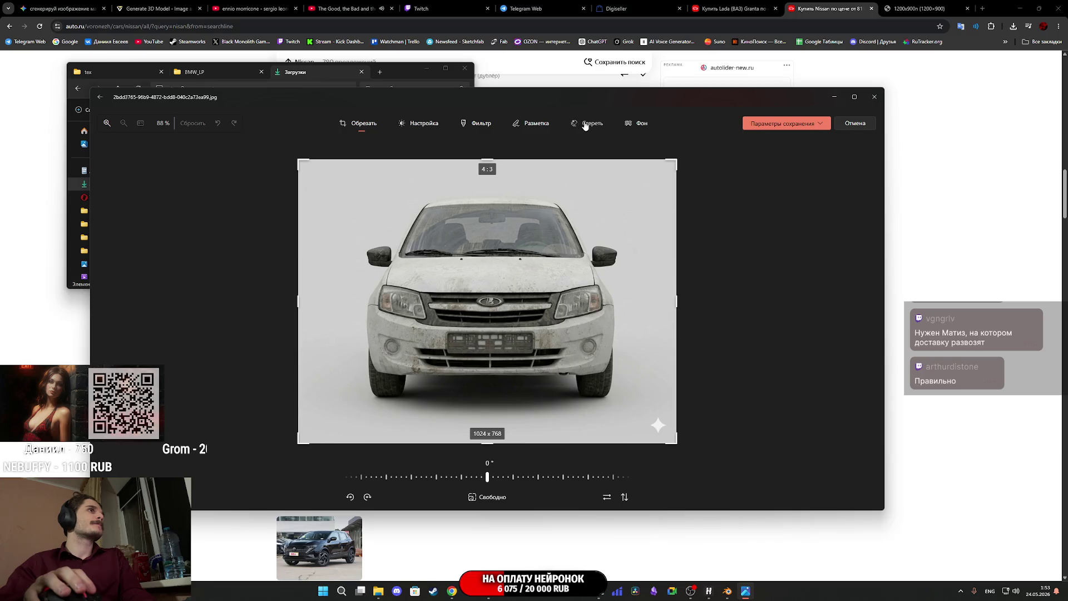
click(589, 123)
- Erase the oval Lada emblem and its leftover outline and marks from the grille
scroll(531, 242, up, 6)
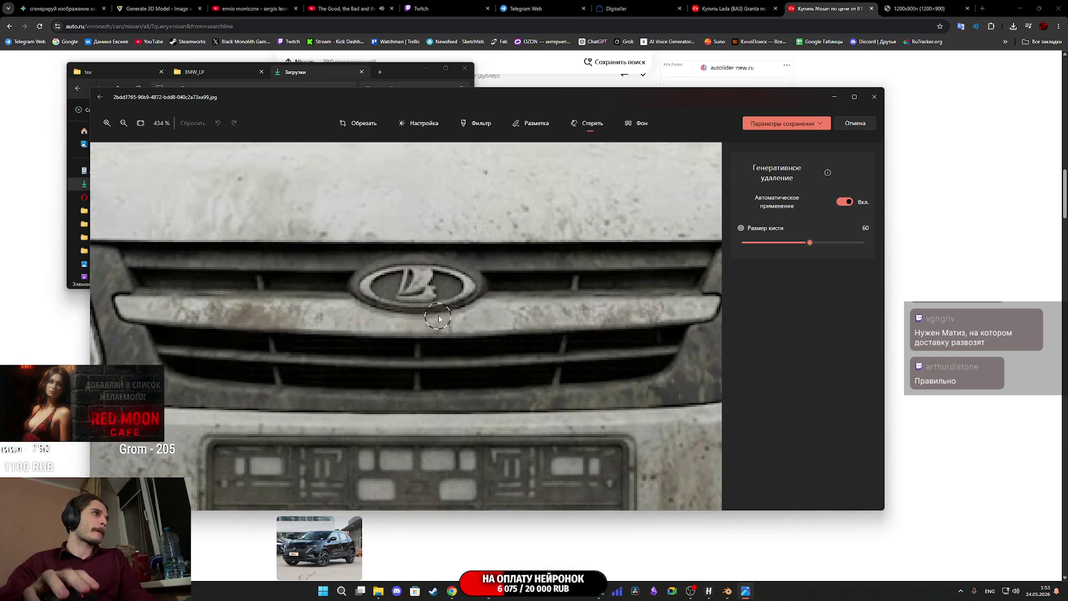
scroll(467, 291, up, 3)
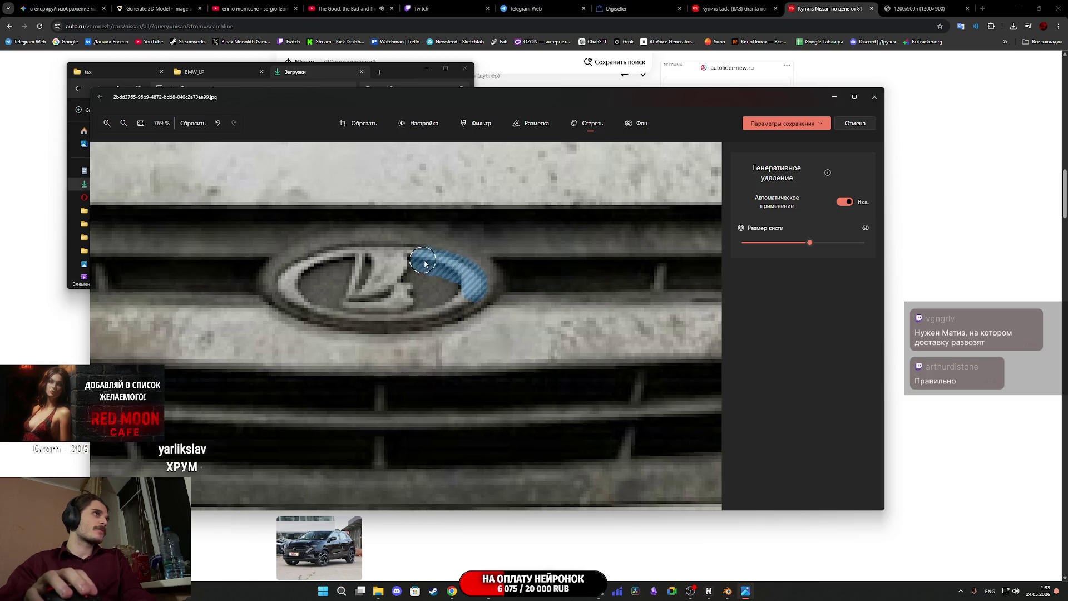
mouse_move(409, 259)
mouse_down()
mouse_move(336, 248)
mouse_move(304, 260)
mouse_move(283, 293)
mouse_move(377, 315)
mouse_move(470, 302)
mouse_move(390, 278)
mouse_move(368, 293)
mouse_up()
scroll(489, 322, down, 5)
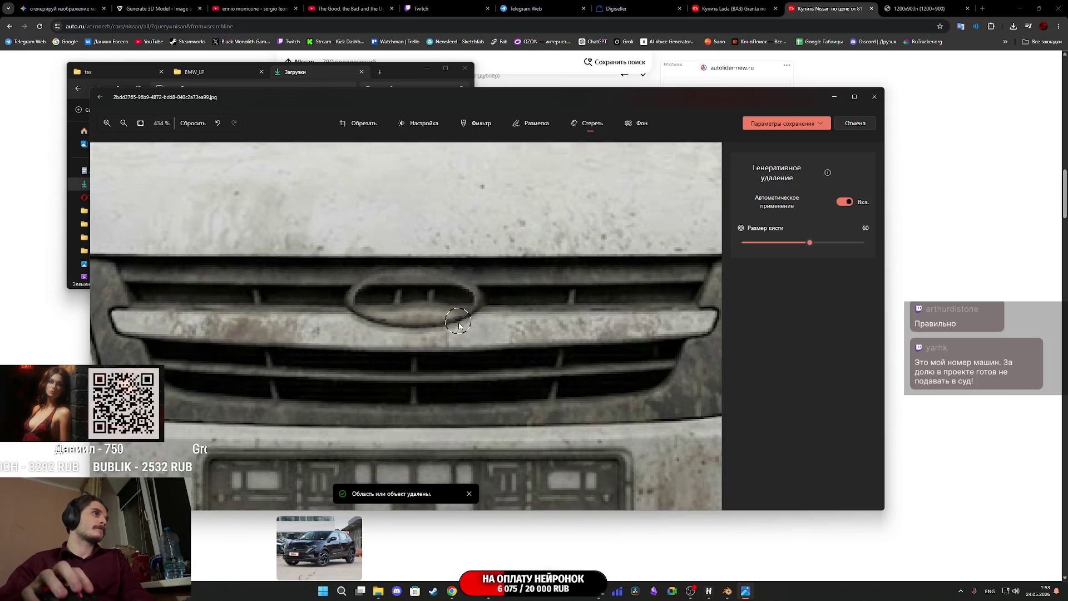
scroll(593, 315, down, 2)
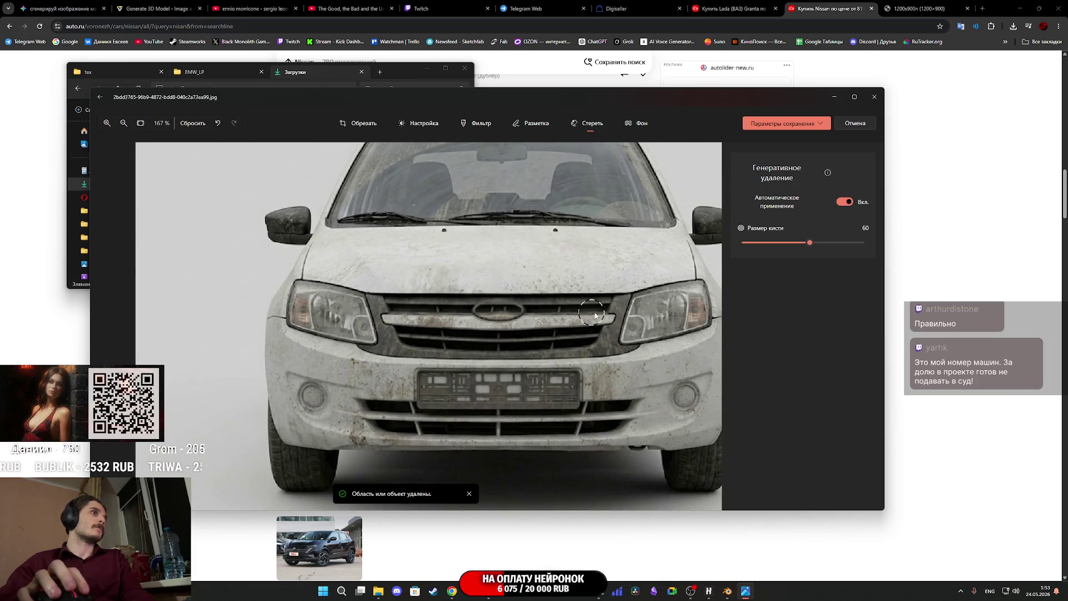
scroll(525, 317, up, 4)
drag(552, 316, 449, 322)
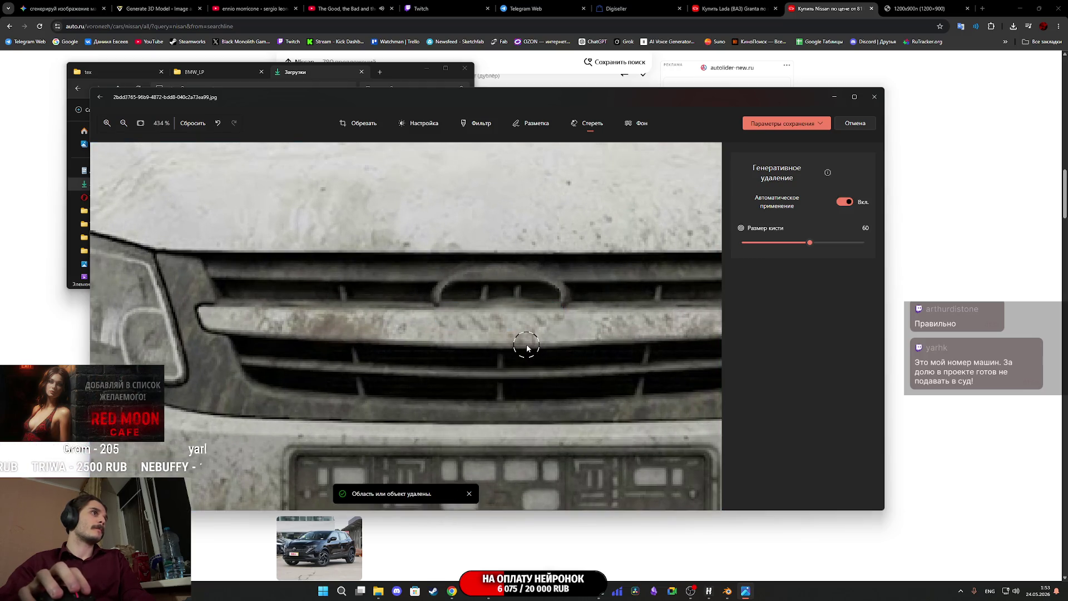
click(563, 294)
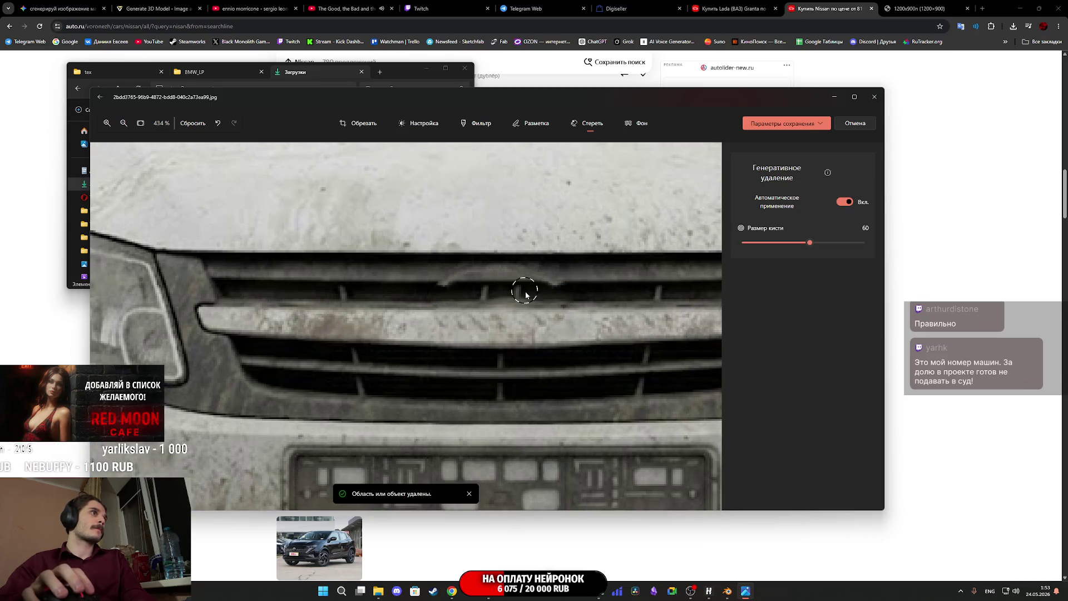
click(451, 290)
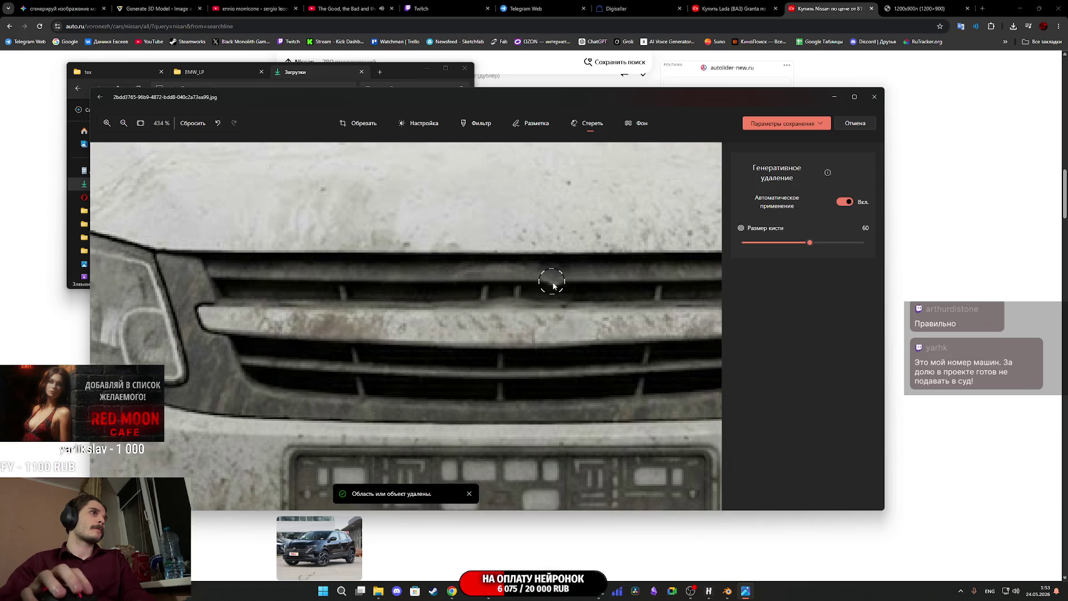
- Save the badge-free front-view image and close the viewer
scroll(585, 338, down, 5)
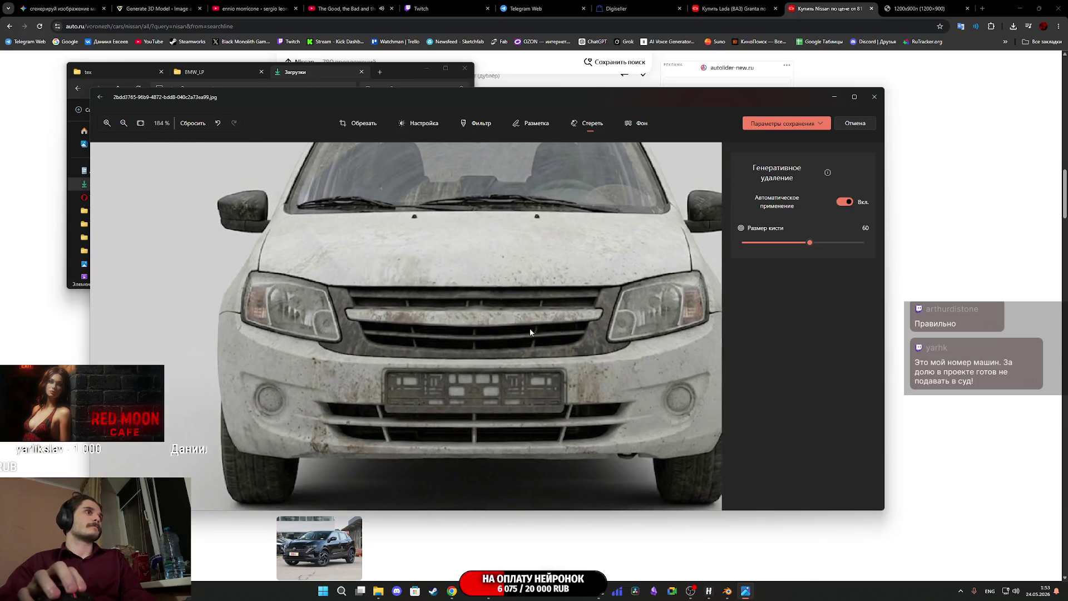
scroll(695, 316, down, 1)
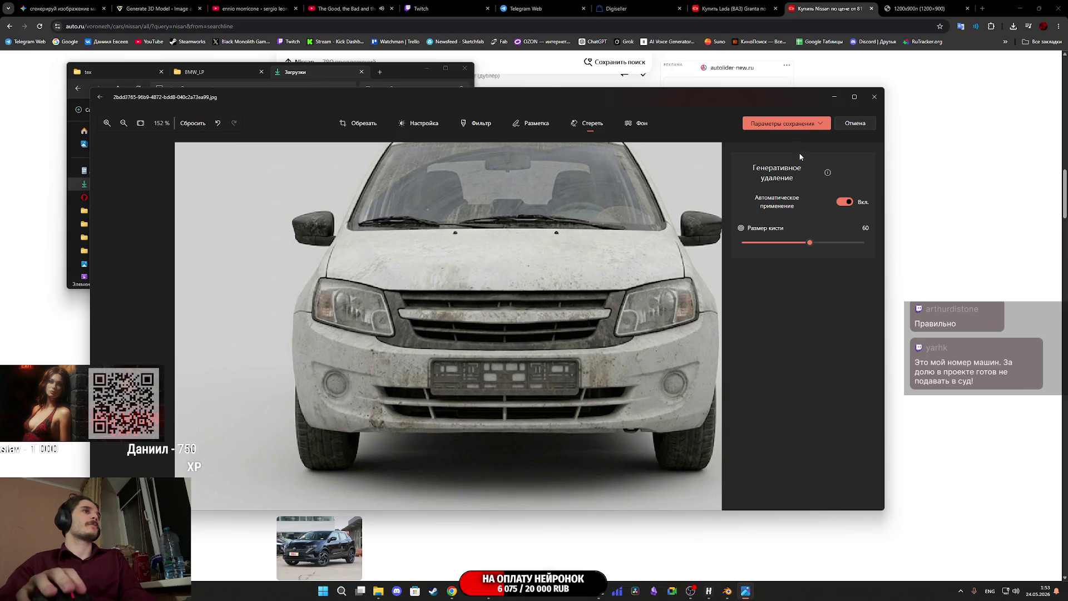
click(815, 124)
click(782, 153)
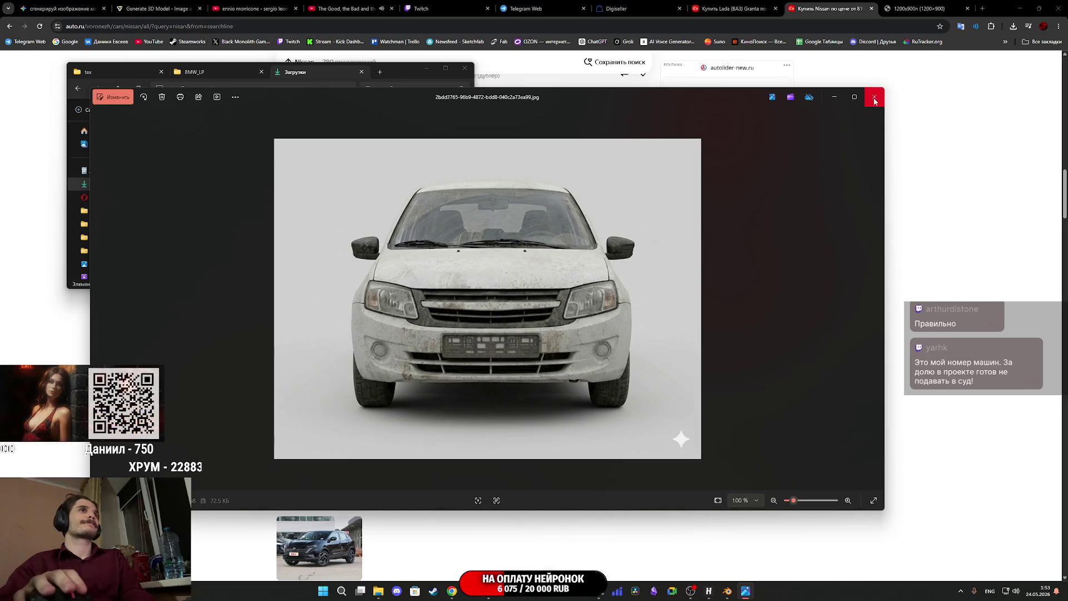
click(874, 97)
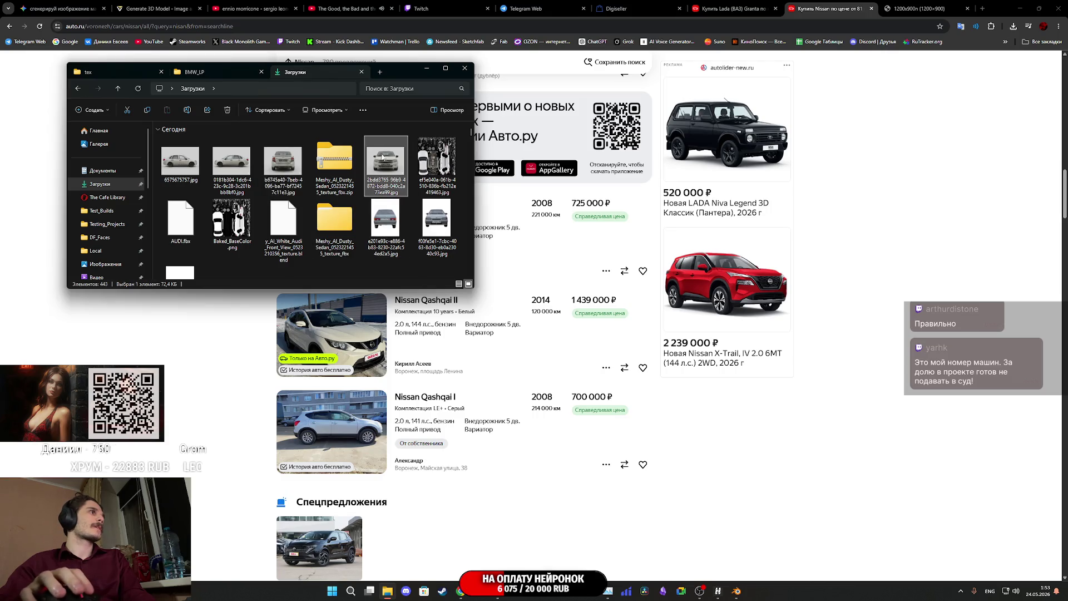
- Open the grey car's front-view image in the generative Erase editor
click(135, 90)
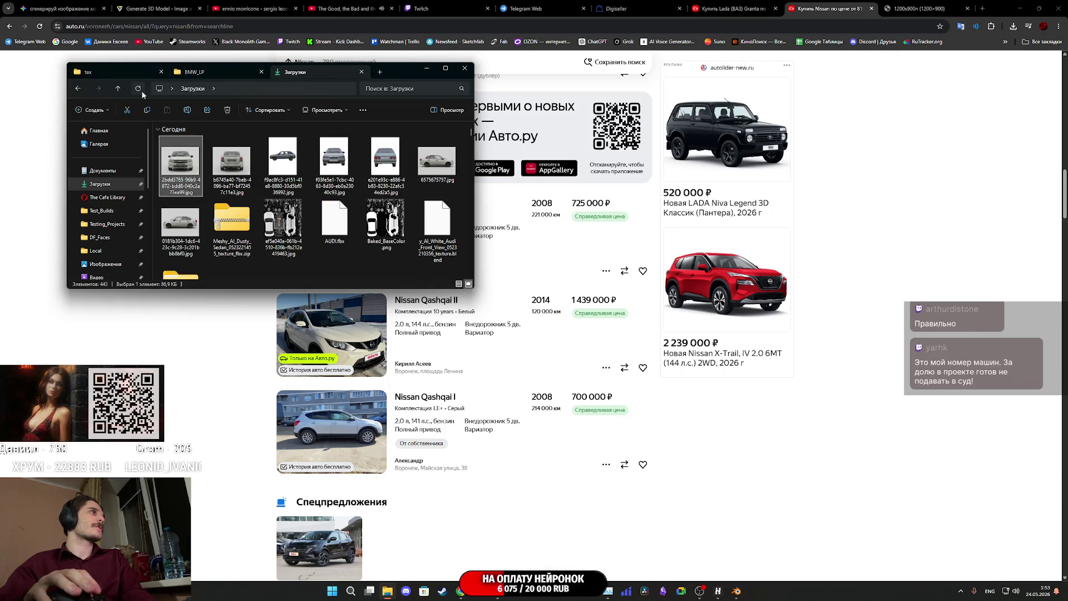
double_click(389, 160)
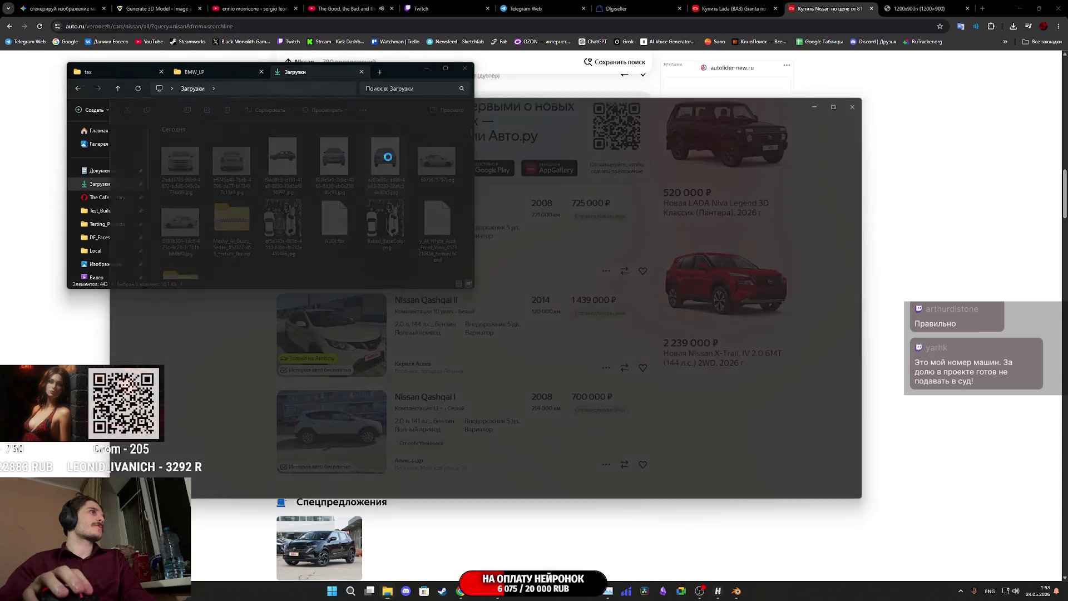
scroll(504, 330, up, 5)
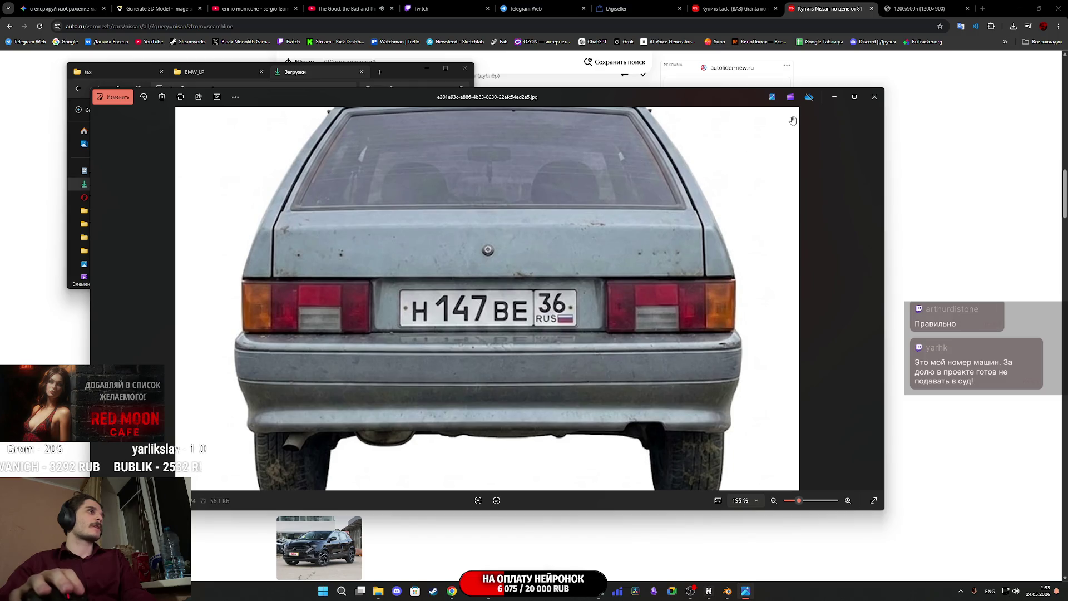
click(875, 103)
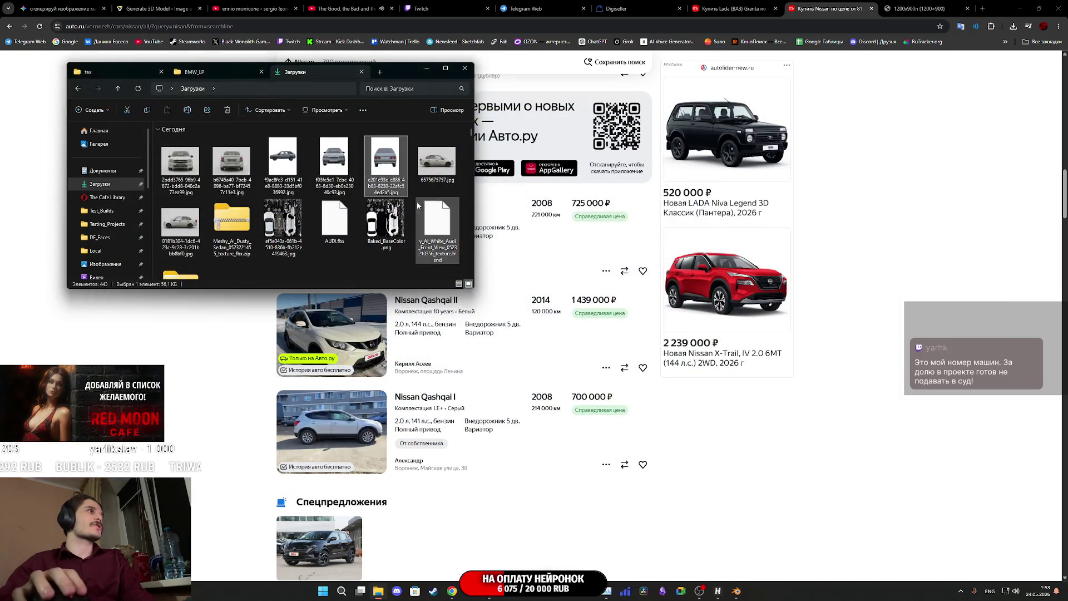
double_click(333, 168)
scroll(492, 315, up, 3)
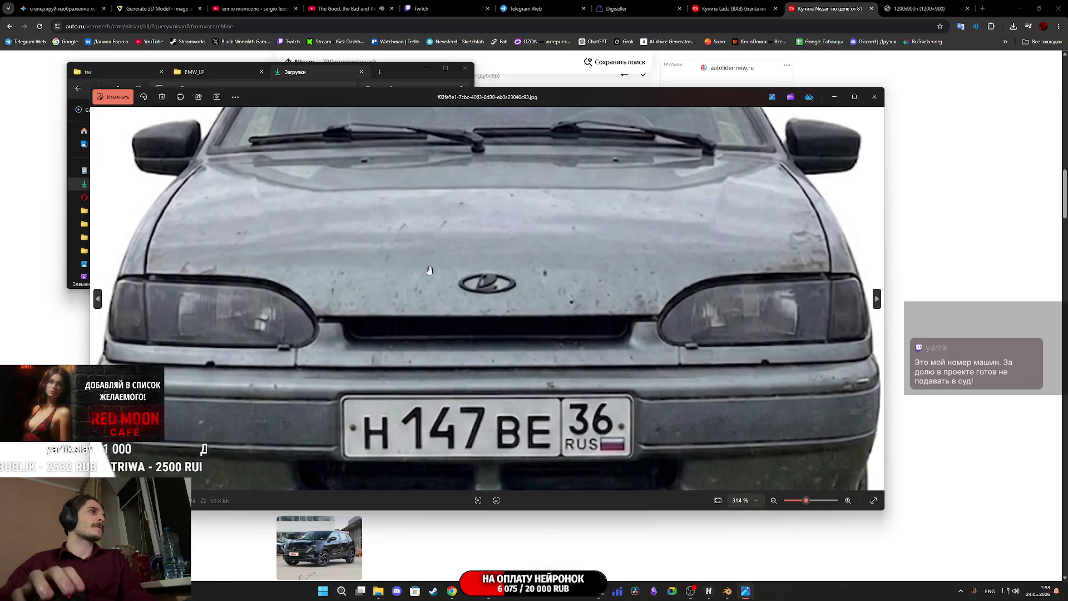
click(114, 98)
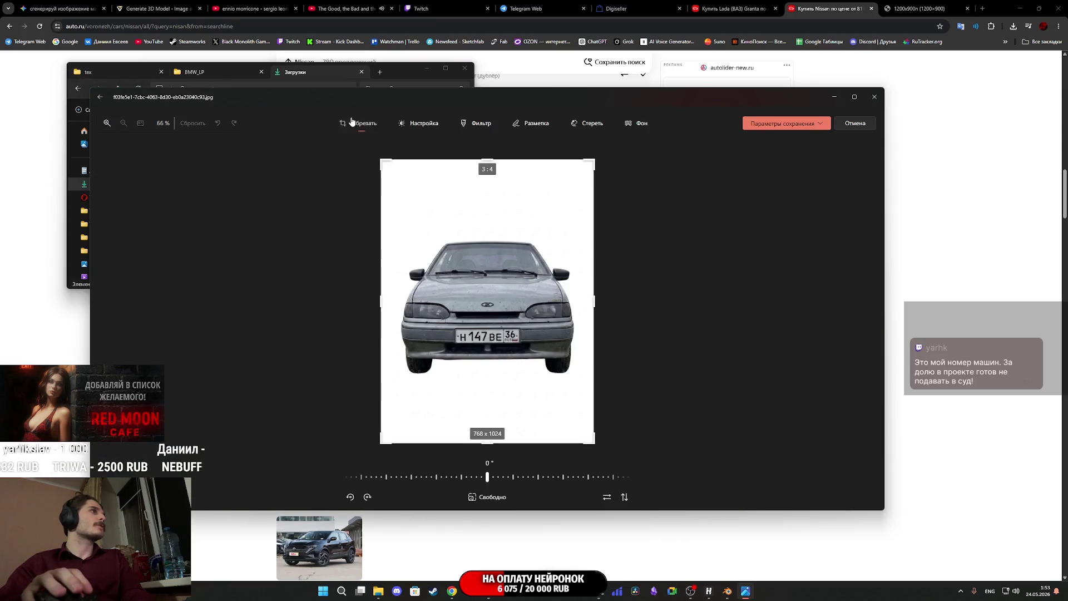
click(586, 124)
- Erase the Lada badge from the hood
scroll(409, 287, up, 5)
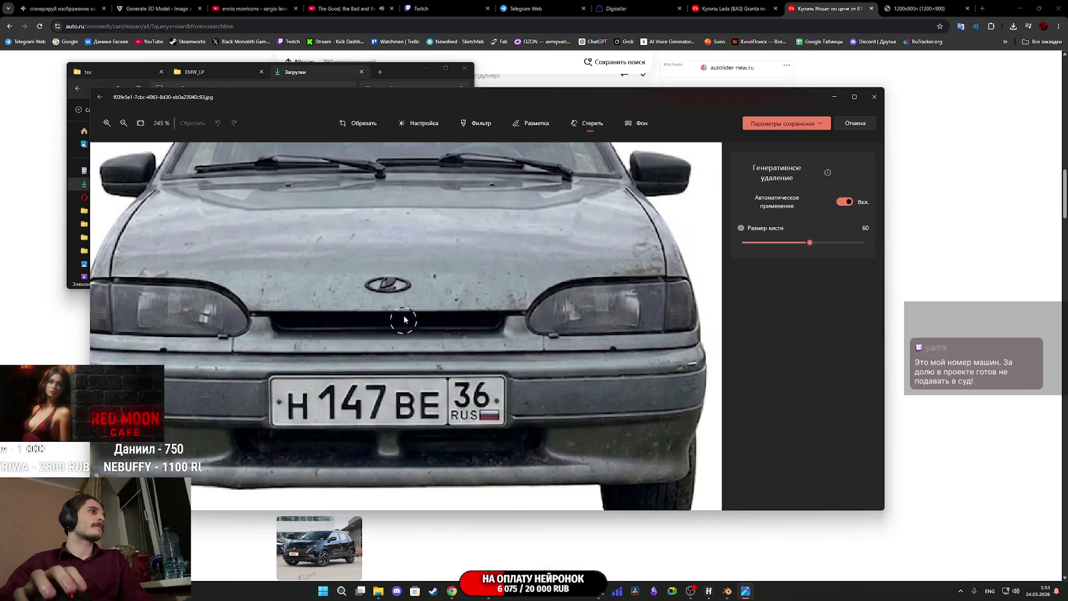
mouse_move(409, 288)
mouse_down()
mouse_move(336, 287)
mouse_move(400, 291)
mouse_up()
scroll(362, 282, up, 1)
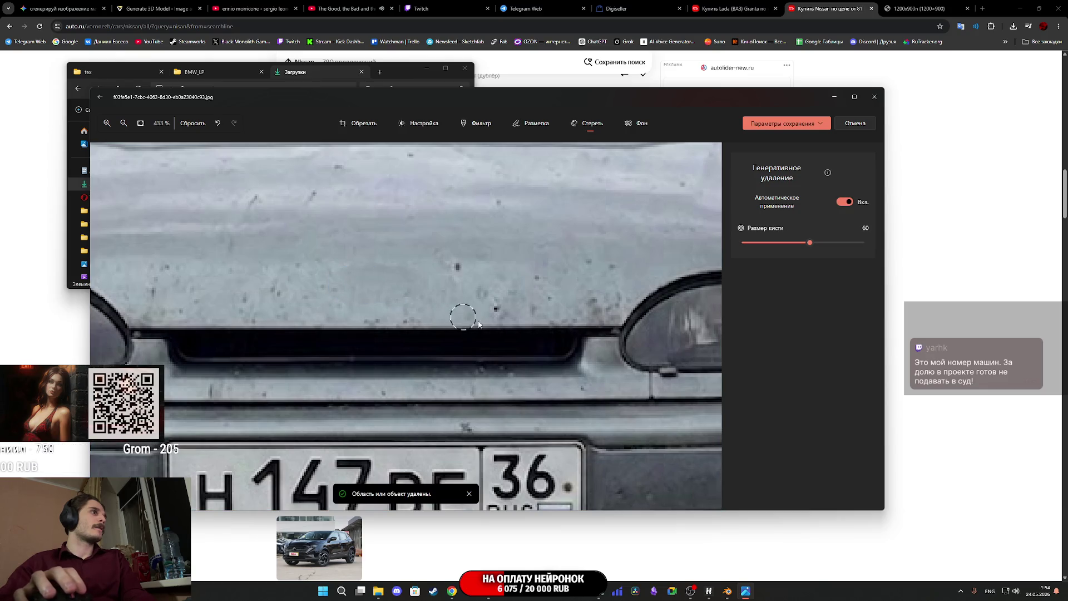
scroll(456, 308, down, 5)
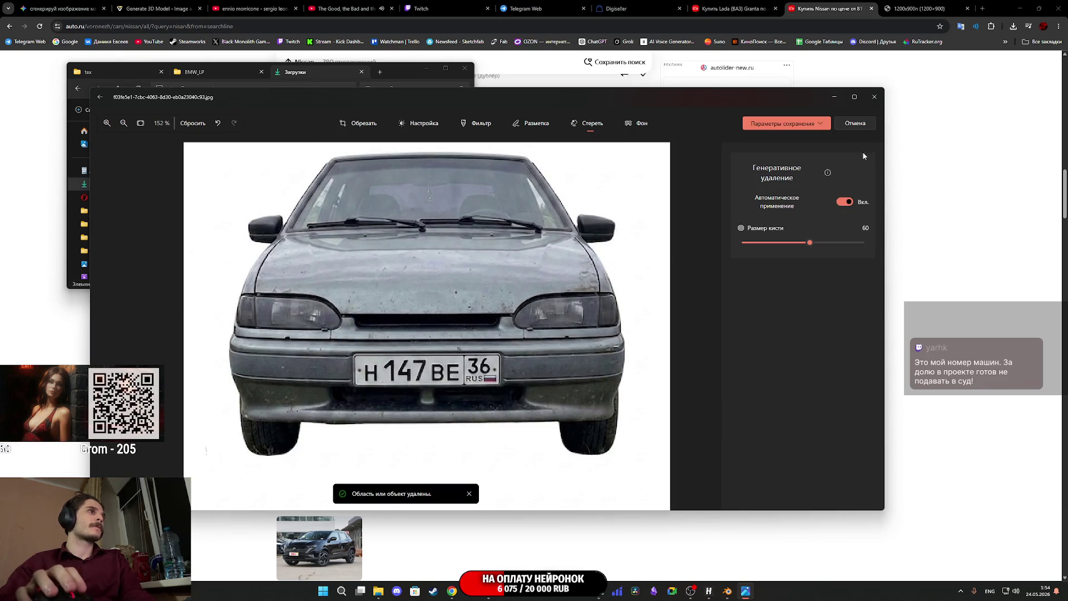
- Save the edited front-view image and close Photos
click(818, 124)
click(783, 149)
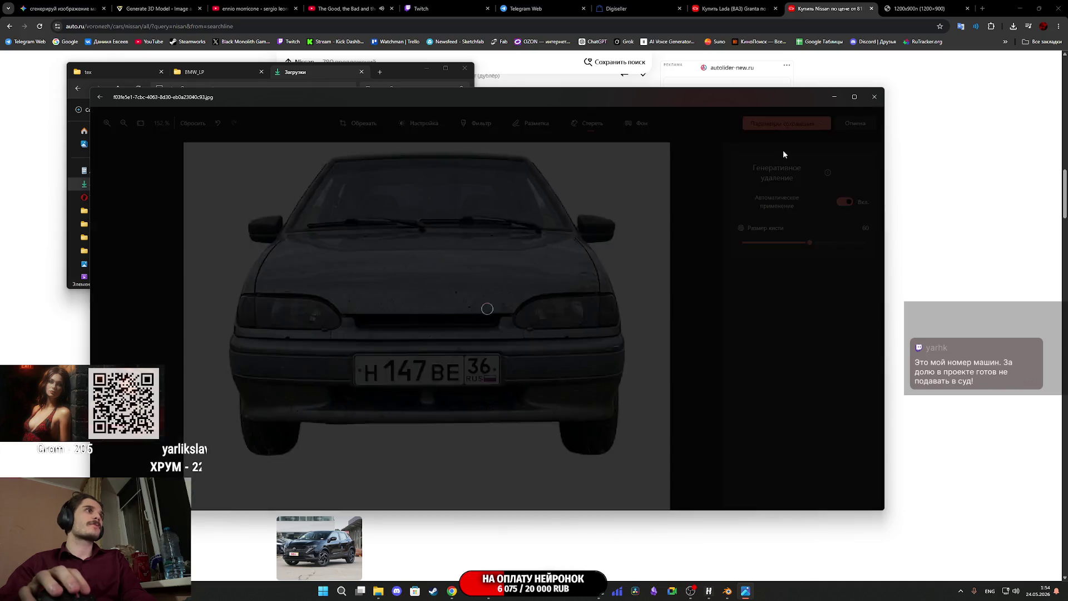
click(874, 97)
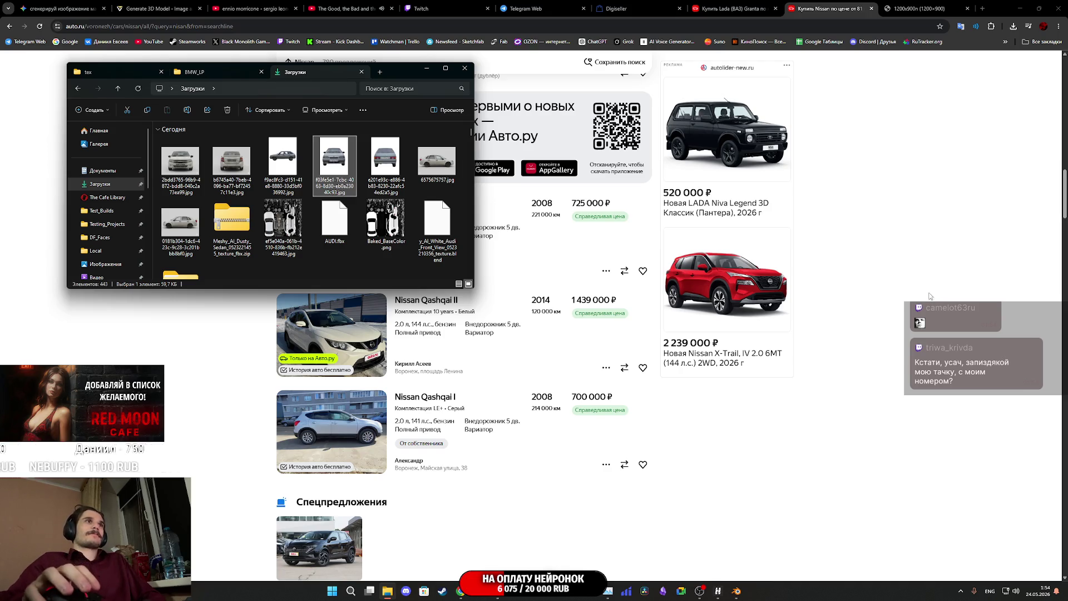
- Open the 2010 Nissan X-Trail II listing in a new tab
click(927, 275)
scroll(495, 202, up, 10)
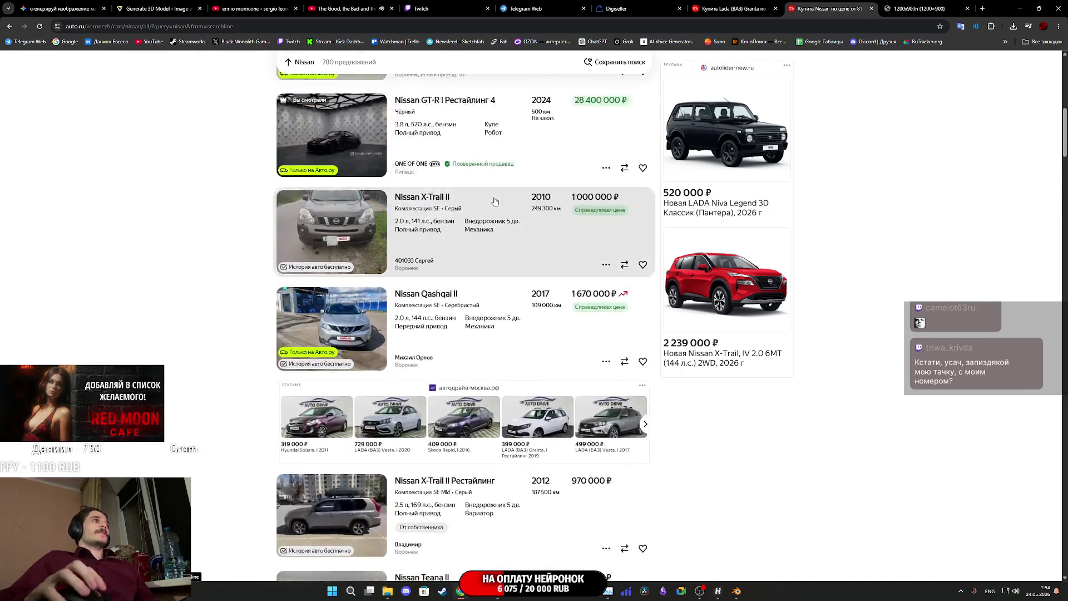
scroll(495, 202, up, 15)
click(335, 66)
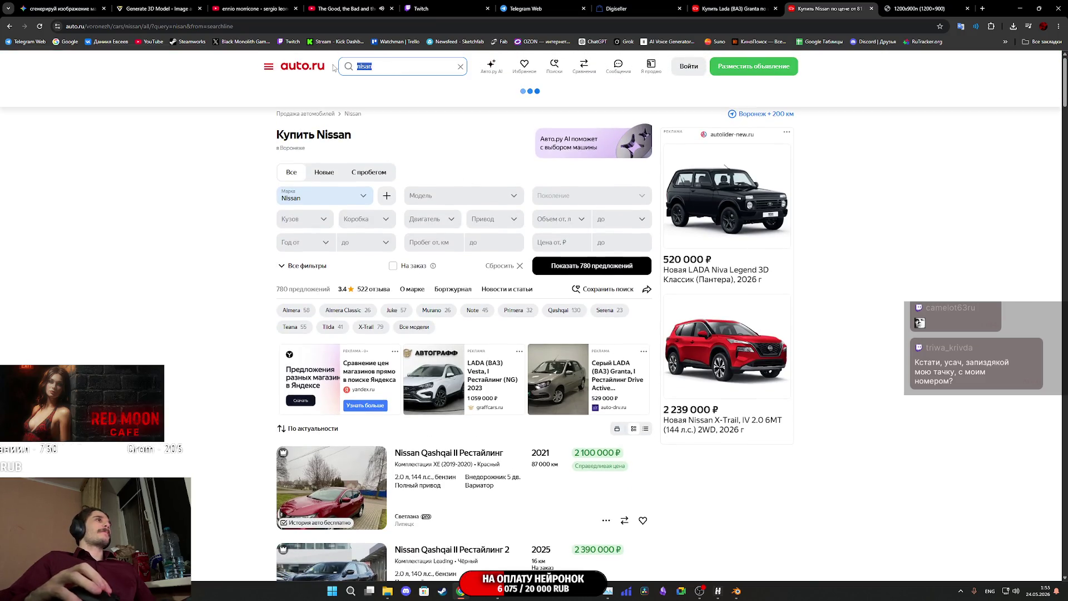
scroll(836, 410, down, 7)
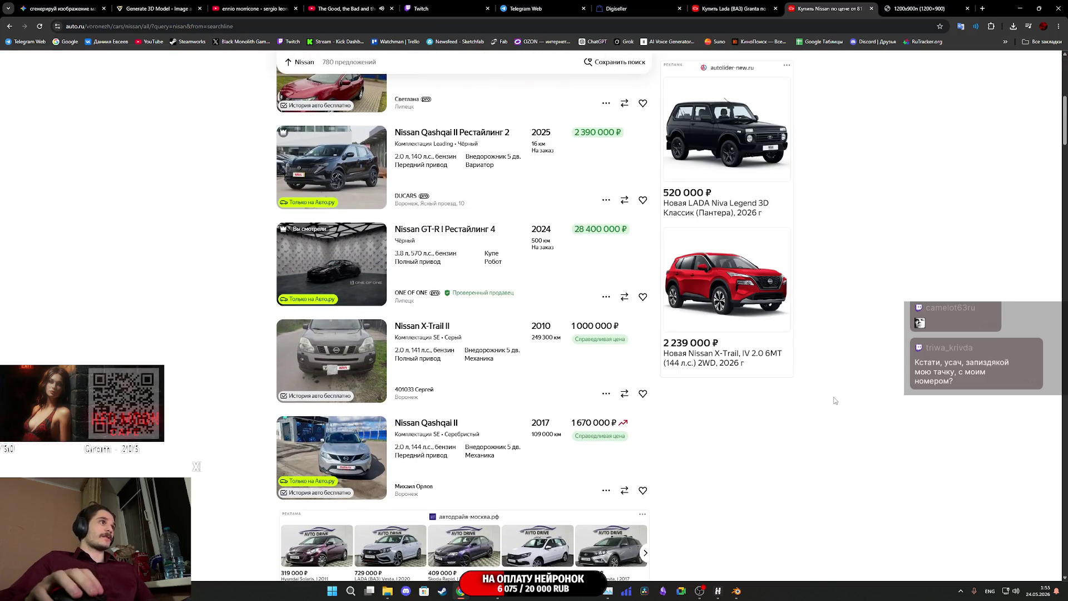
middle_click(313, 351)
- Open the 2007 X-Trail II listing in a new tab and view the 2010 listing
scroll(449, 358, down, 7)
scroll(449, 358, down, 2)
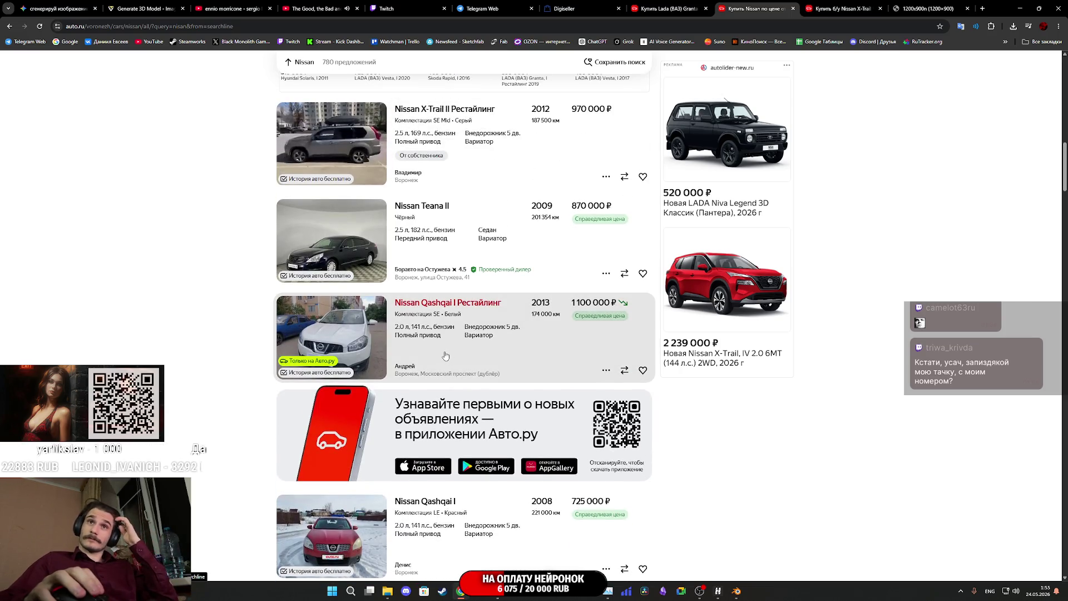
scroll(445, 355, down, 5)
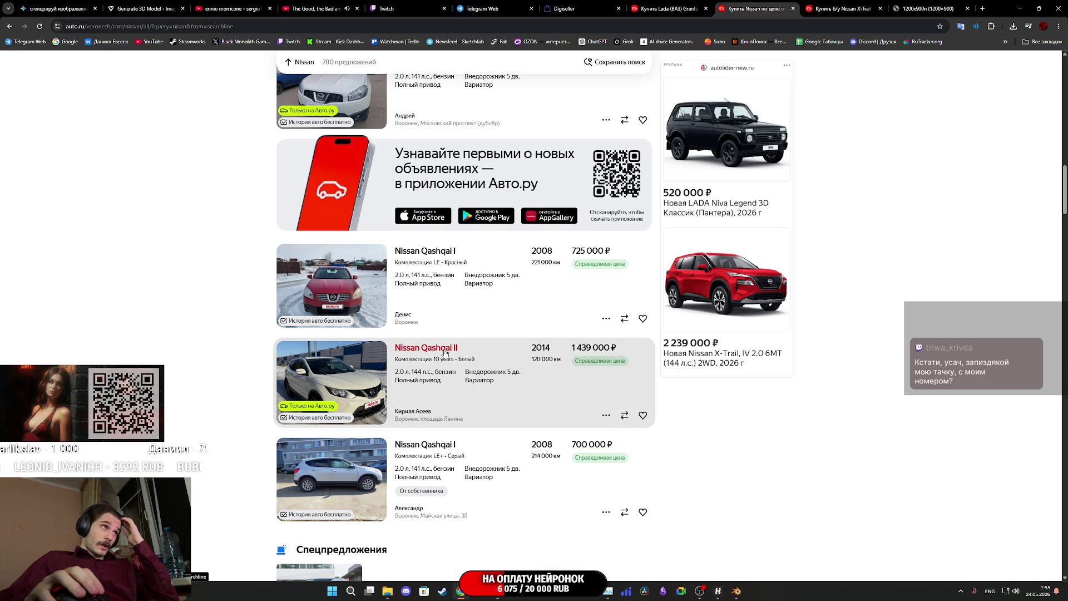
scroll(445, 353, down, 5)
scroll(444, 353, up, 1)
scroll(442, 353, down, 2)
scroll(443, 353, down, 2)
scroll(441, 353, down, 3)
scroll(442, 353, down, 4)
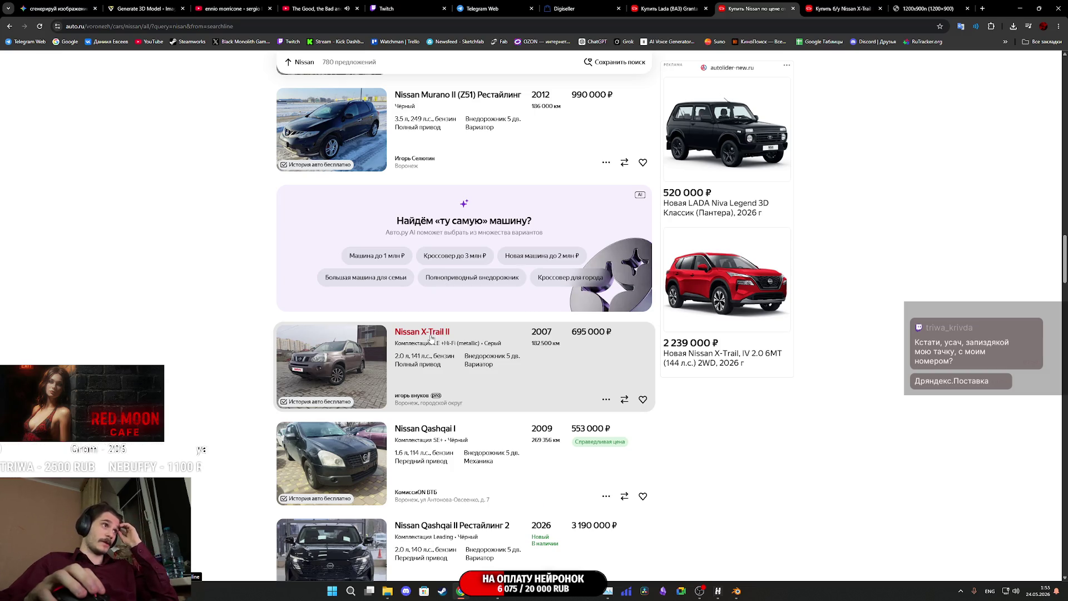
middle_click(313, 368)
click(792, 5)
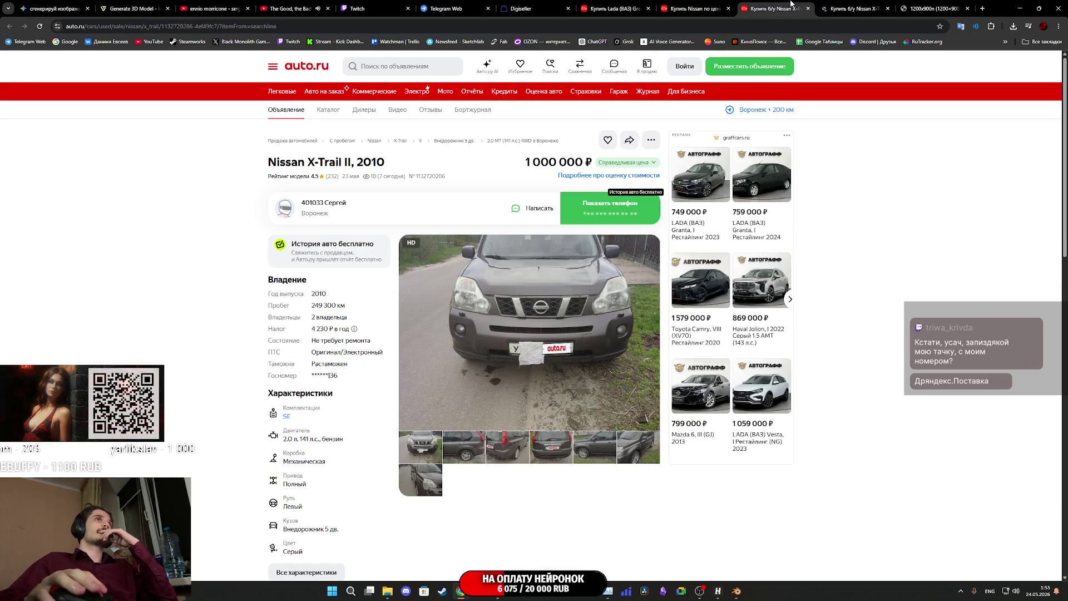
- Show the 2007 X-Trail listing, close the duplicate tab, and open its main photo full-screen
key(ctrl+Tab)
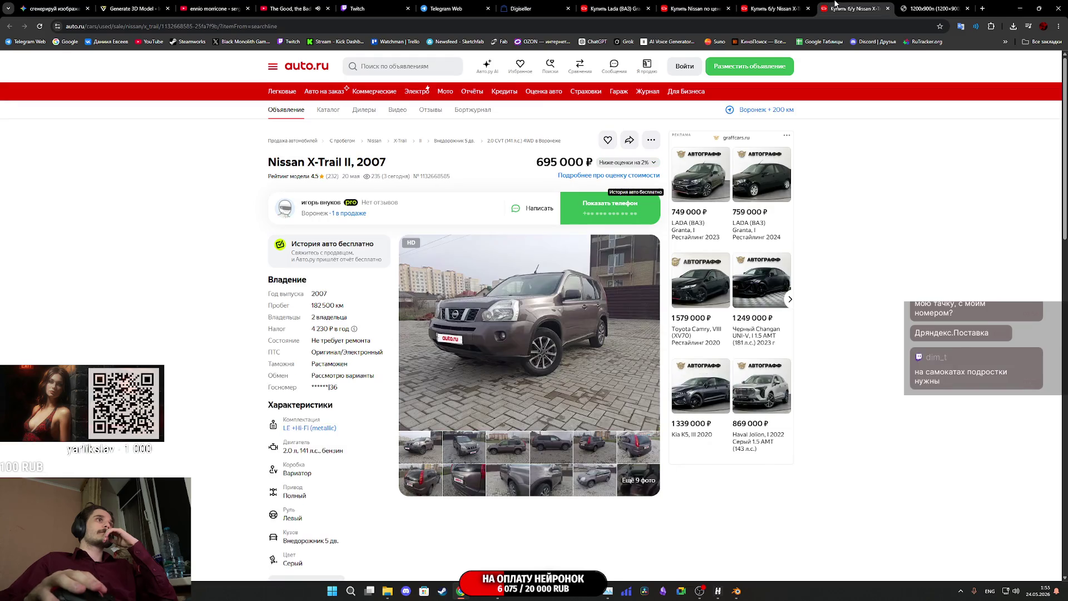
middle_click(780, 4)
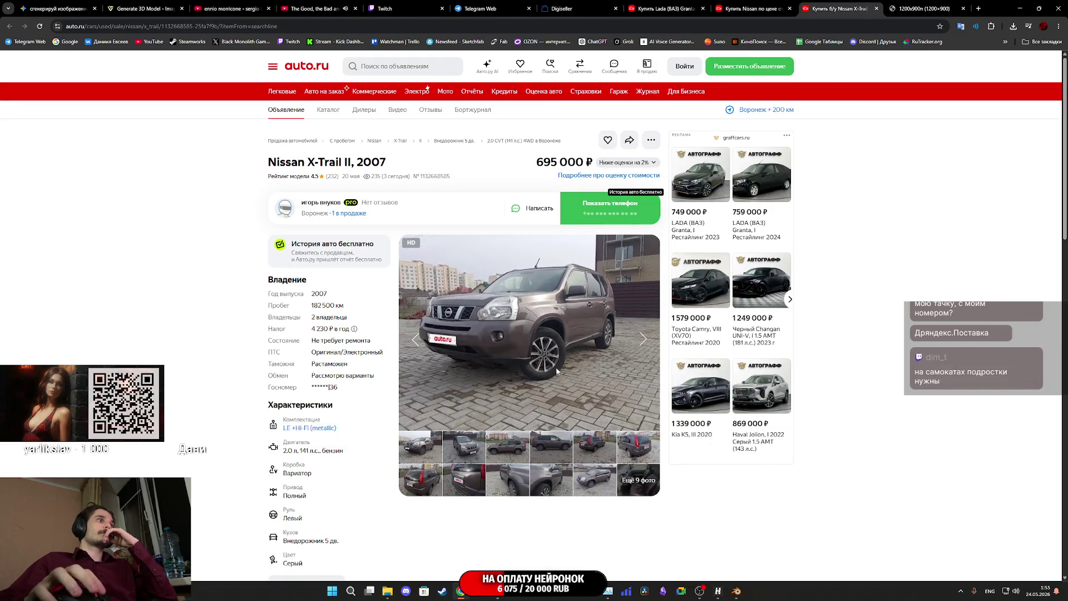
click(523, 336)
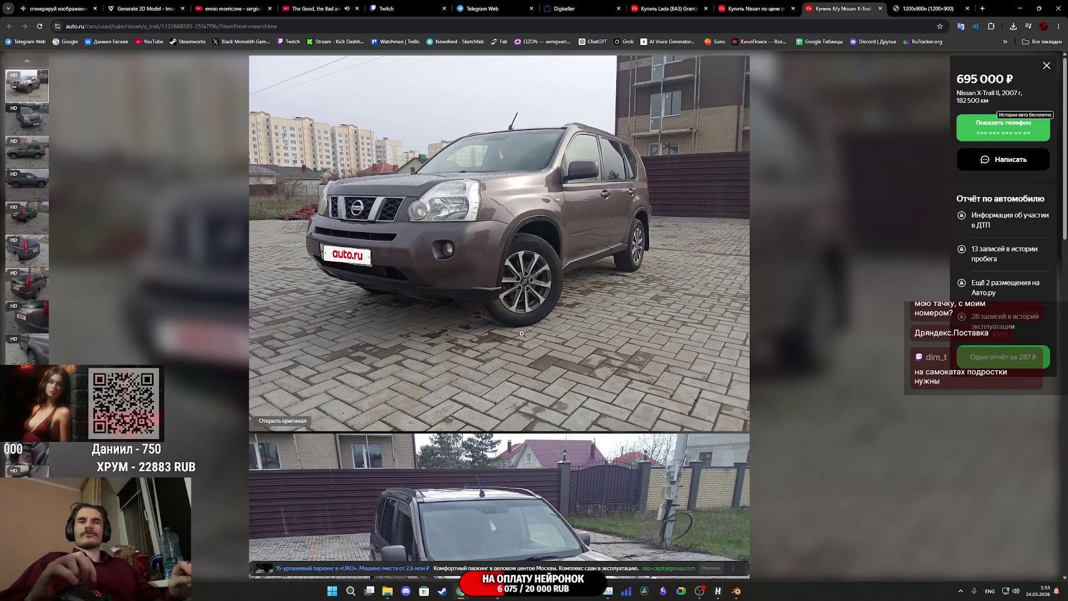
- Copy the brown X-Trail's front three-quarter photo and return to Gemini
scroll(523, 333, down, 5)
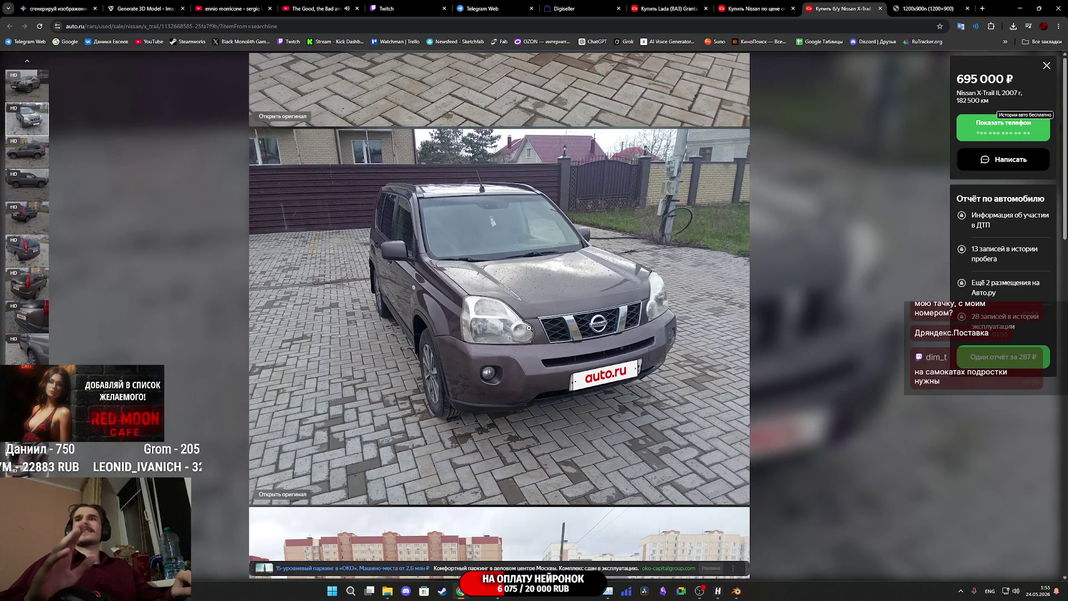
scroll(529, 328, down, 5)
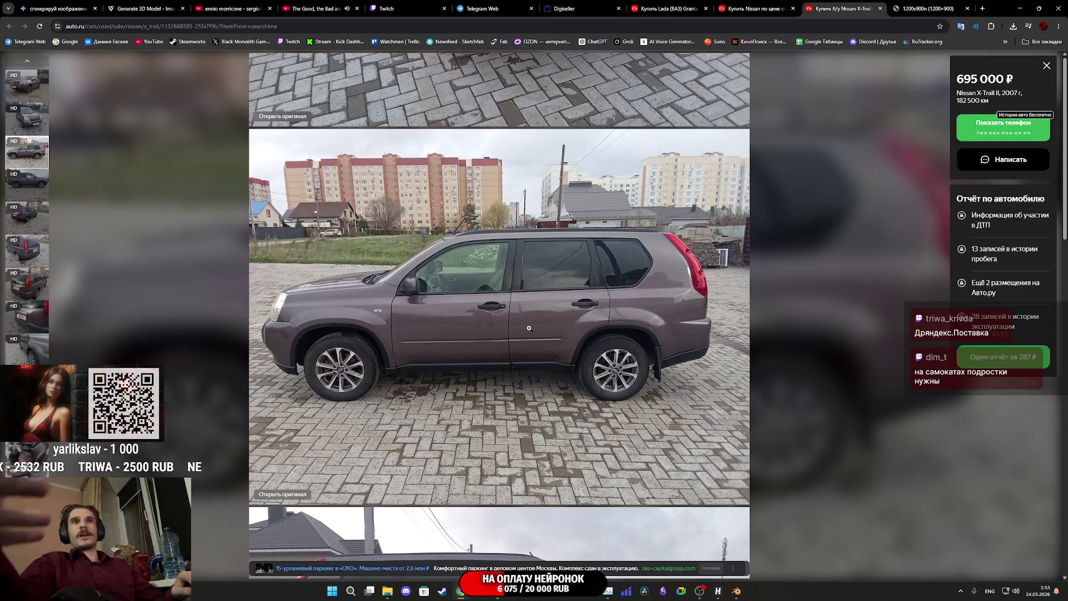
scroll(529, 328, down, 3)
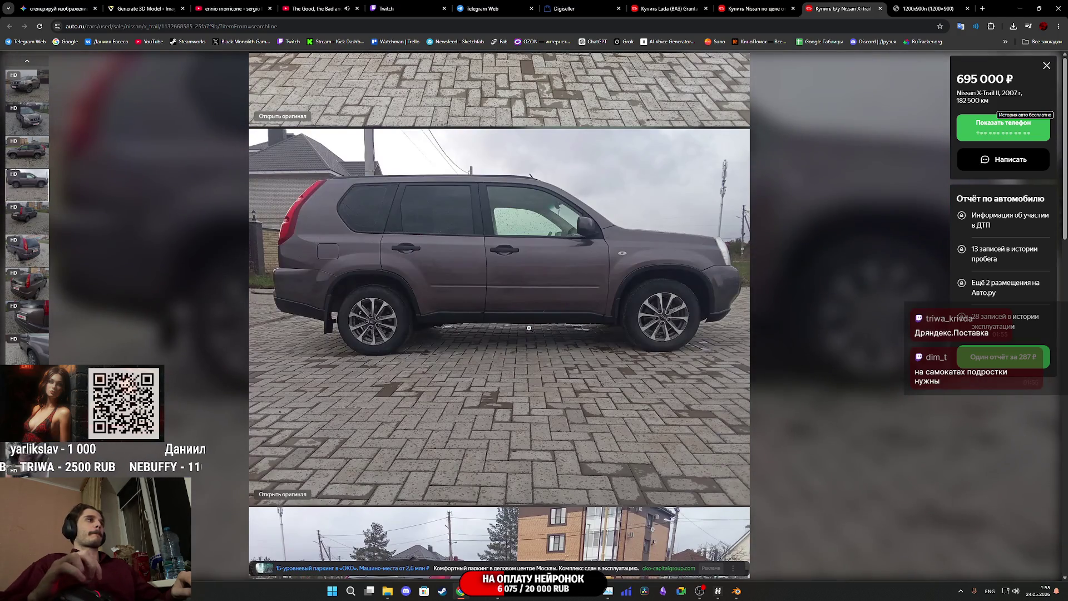
scroll(529, 329, down, 3)
scroll(529, 328, down, 3)
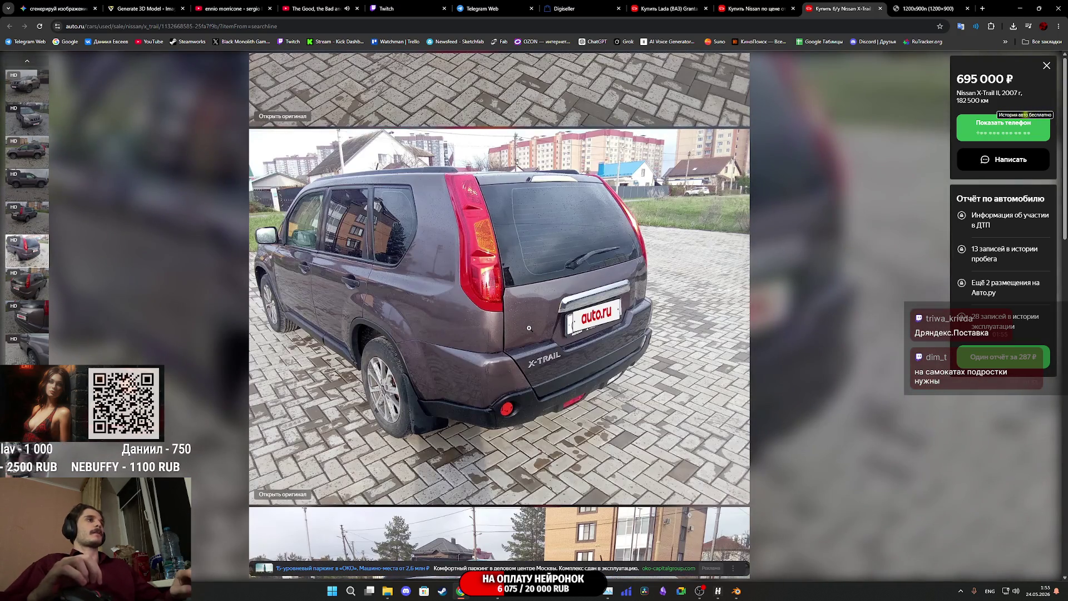
scroll(529, 329, down, 3)
scroll(529, 328, down, 3)
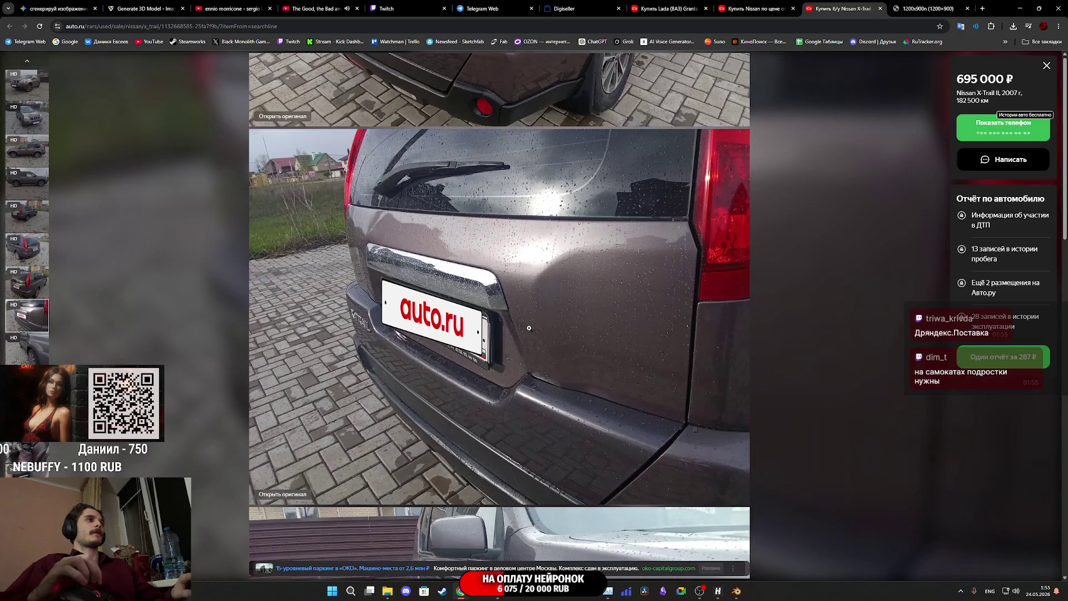
scroll(529, 329, down, 3)
scroll(530, 328, down, 3)
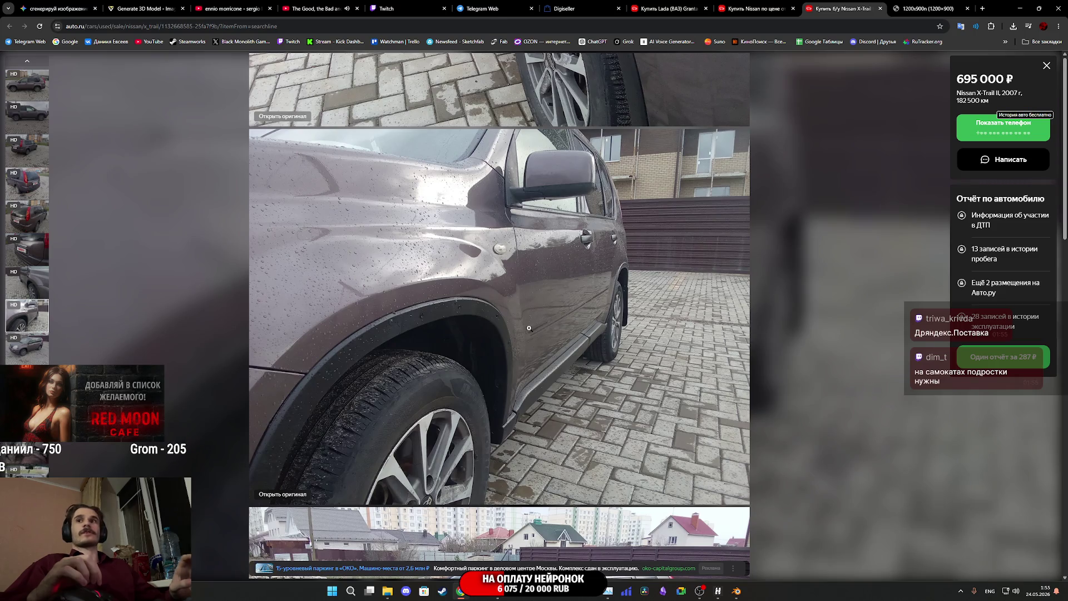
scroll(529, 329, down, 3)
scroll(529, 328, down, 3)
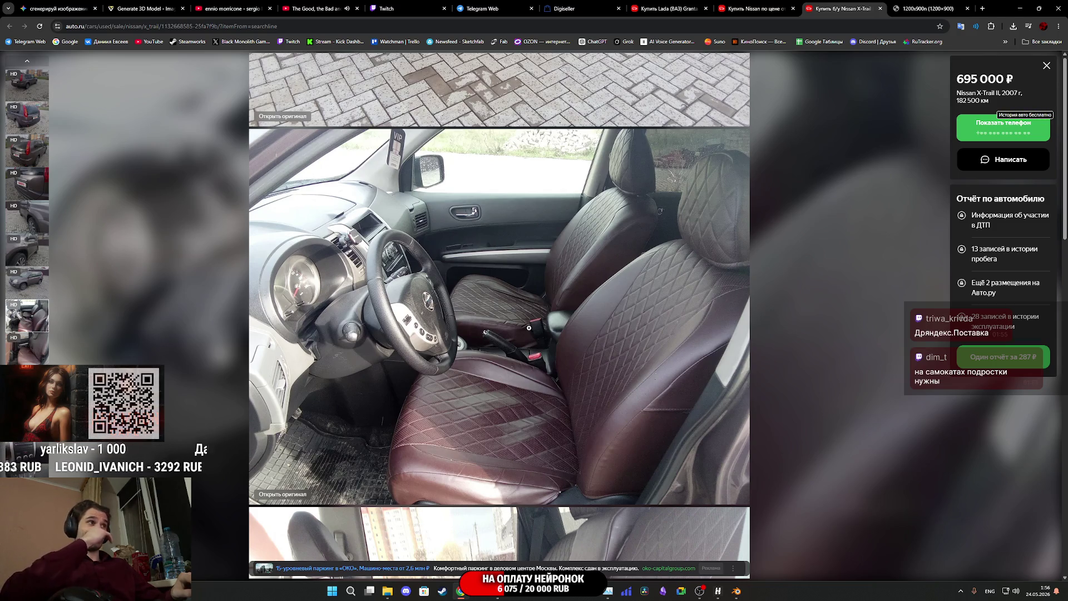
scroll(529, 328, down, 4)
scroll(529, 329, down, 10)
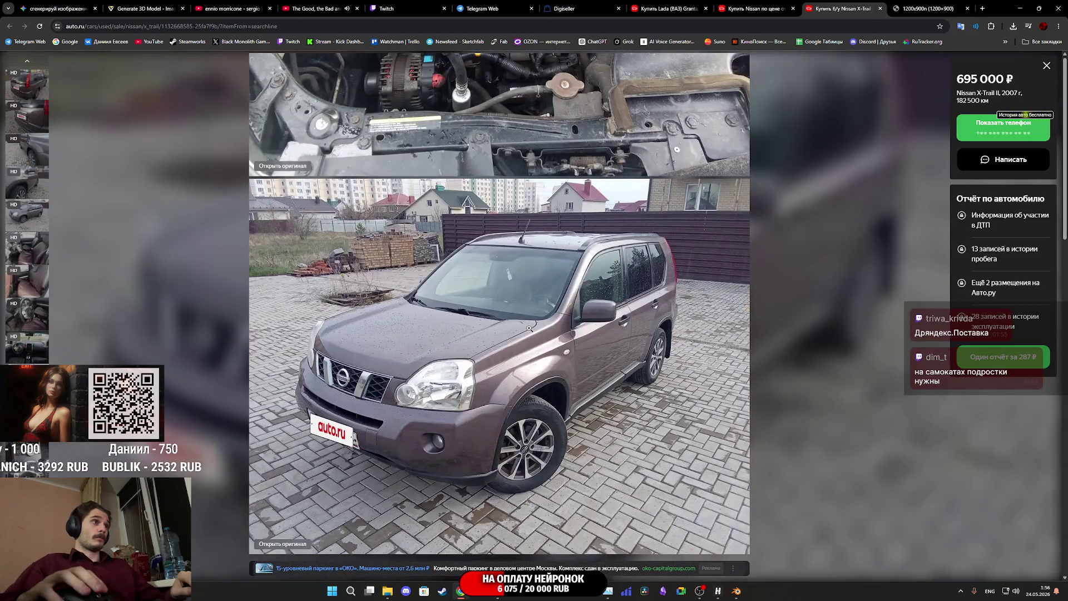
scroll(529, 329, down, 5)
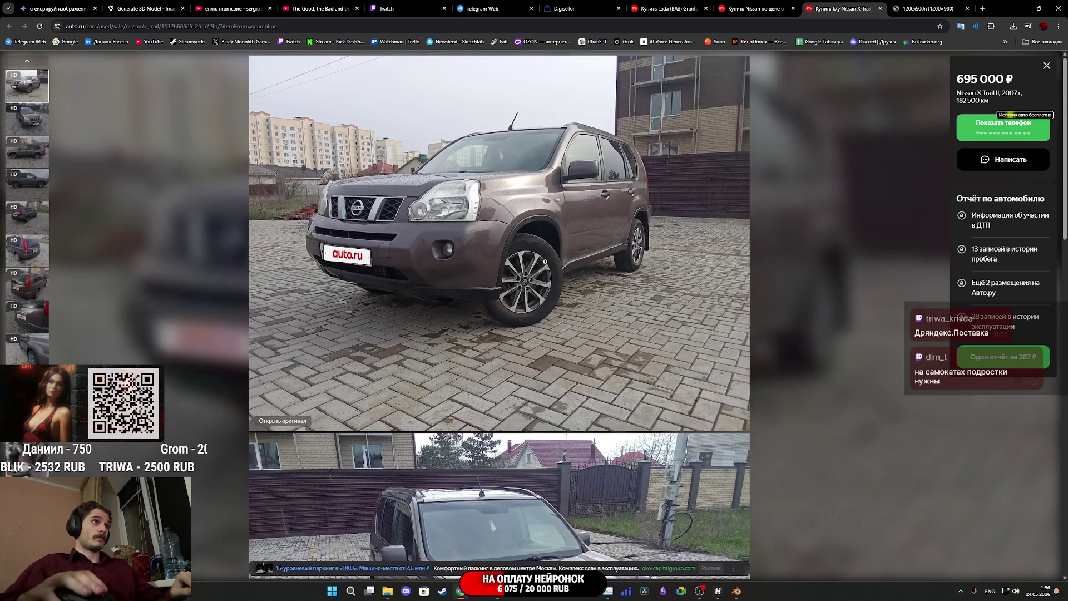
right_click(545, 261)
click(559, 295)
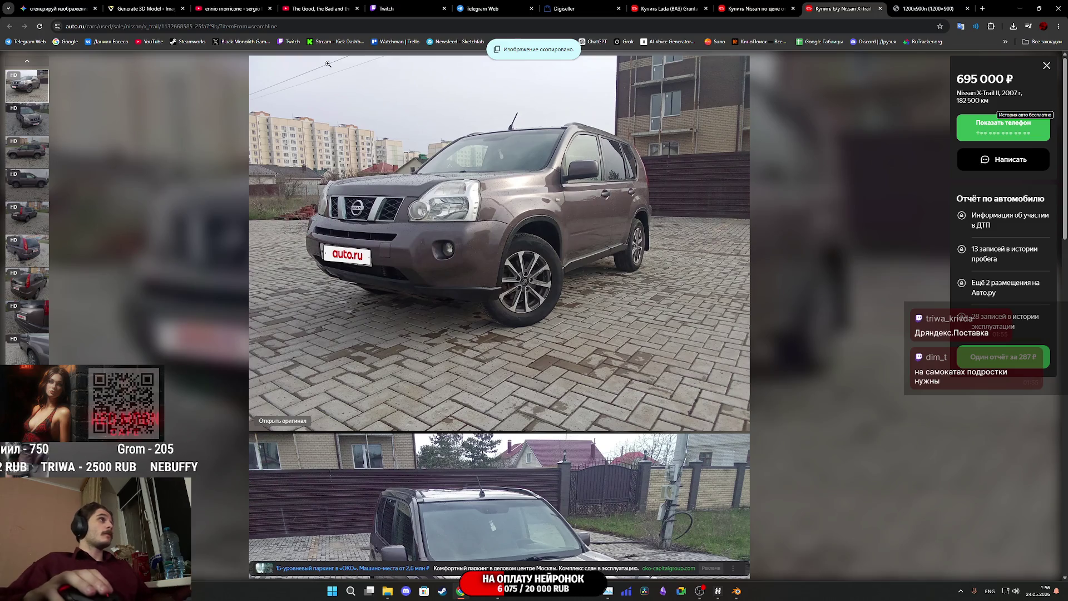
key(ctrl+1)
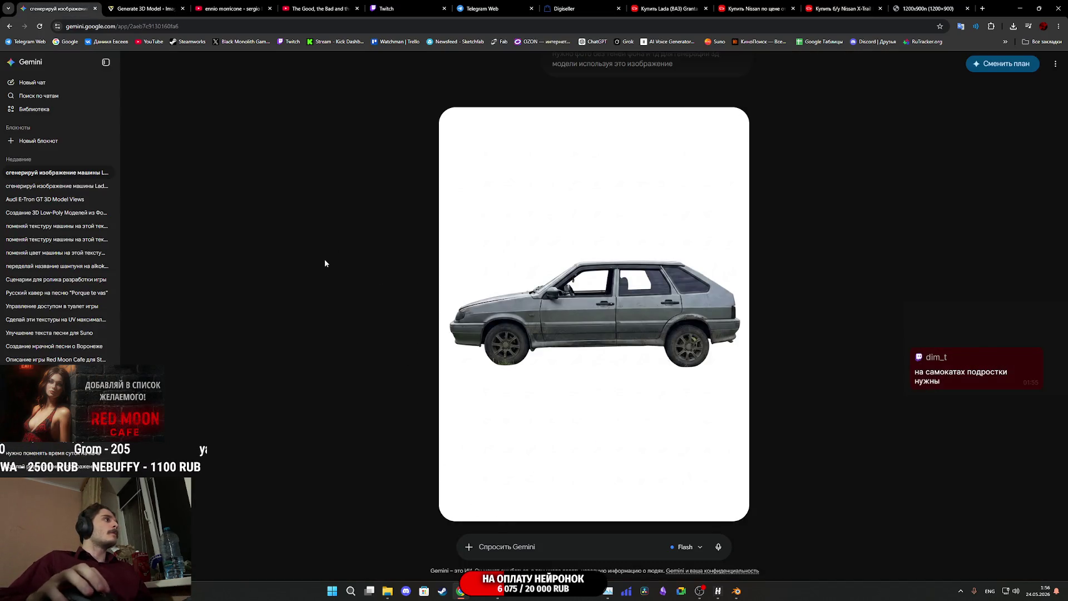
- Start a new Gemini chat and paste the earlier side-view prompt
scroll(714, 166, up, 2)
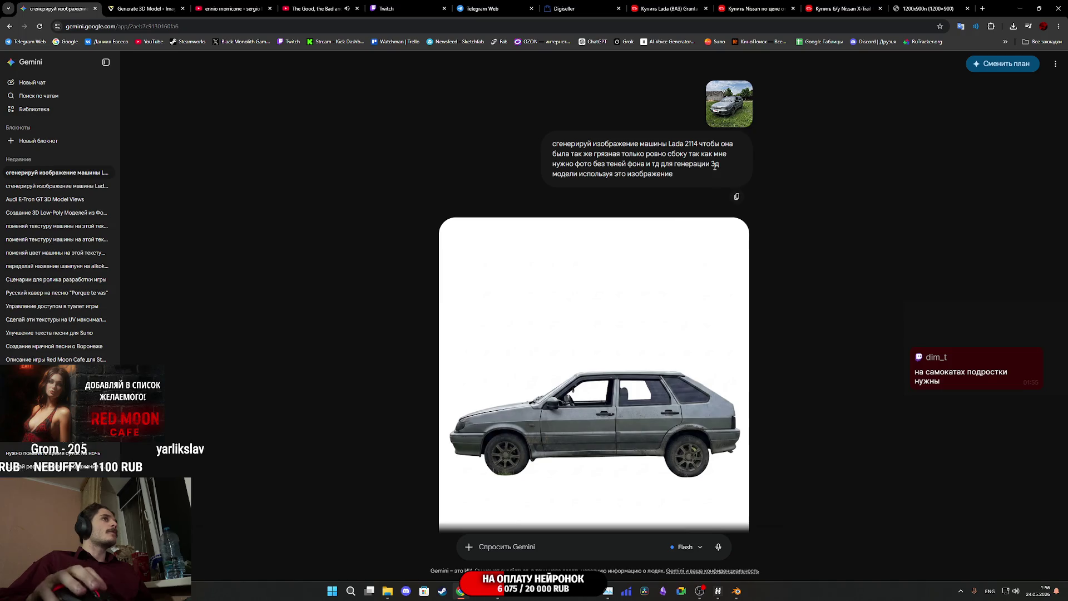
scroll(736, 199, down, 5)
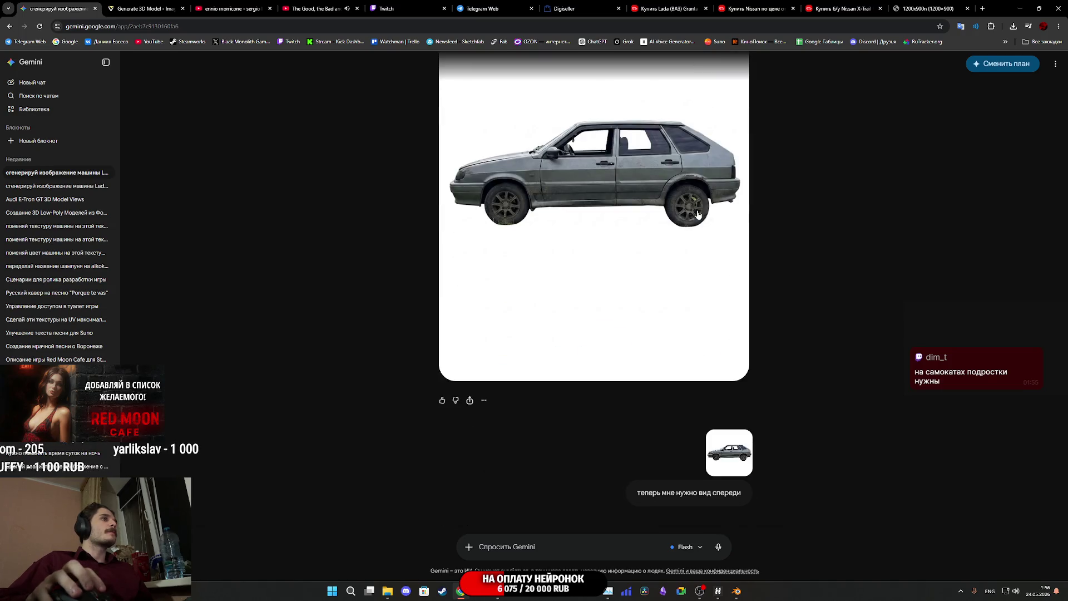
click(47, 88)
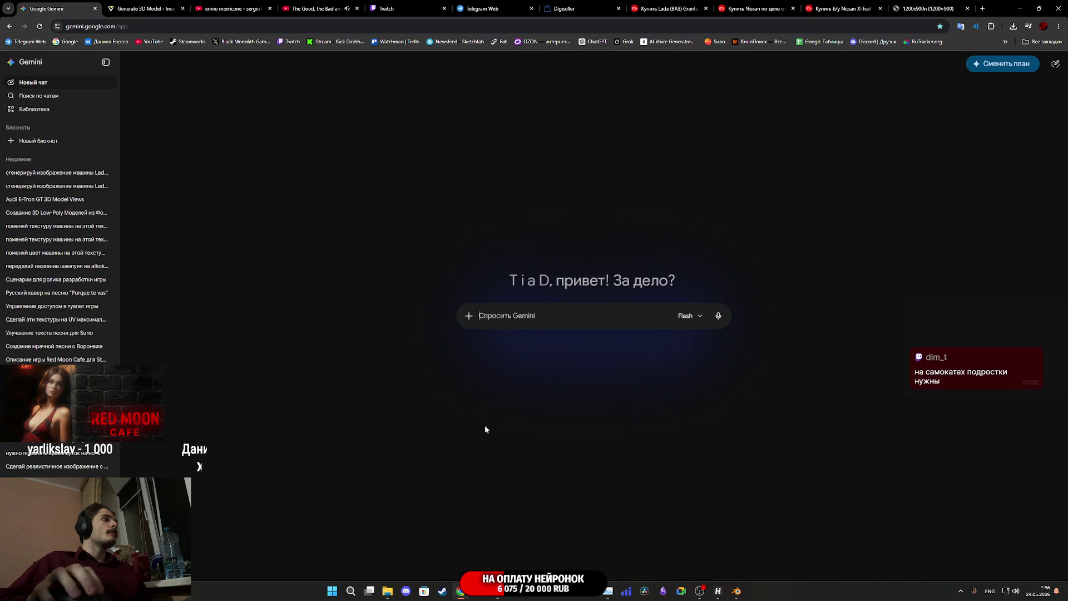
text(сгенерируй изображение машины Lada 2114 чтобы она была так же грязная только ровно сбоку так как мне нужно фото без теней фона и тд для генерации 3д модели используя это изображение)
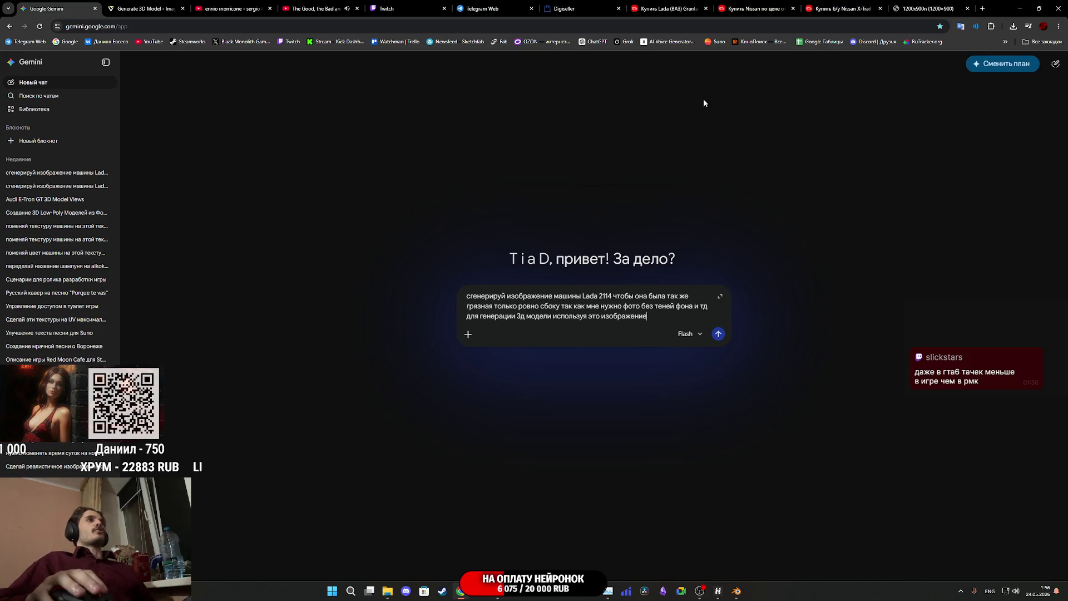
- Copy the X-Trail photo from the listing and attach it to the prompt
click(841, 8)
right_click(493, 228)
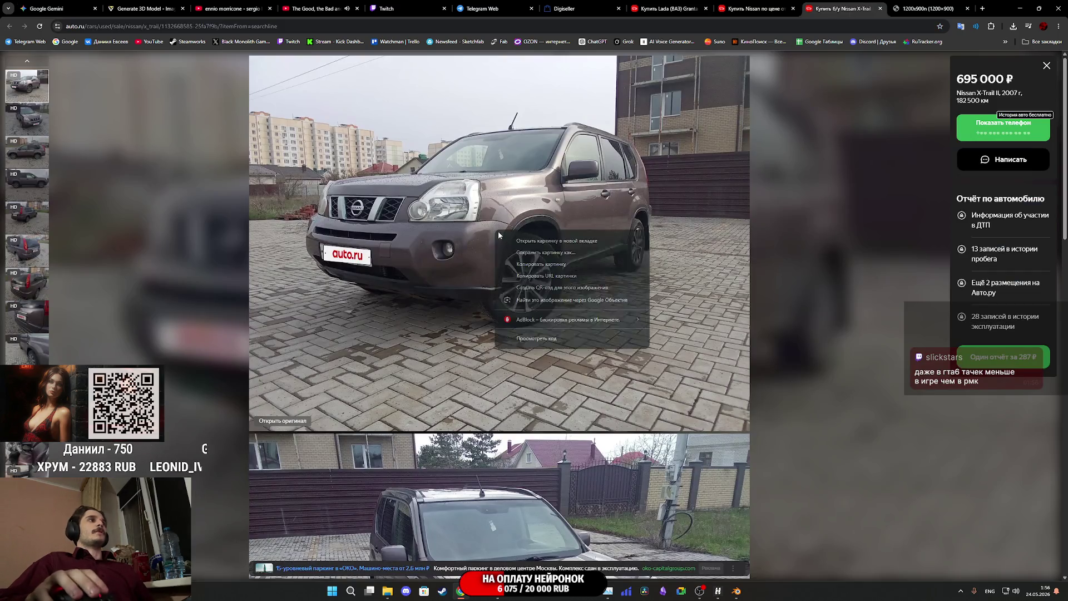
click(542, 263)
click(57, 5)
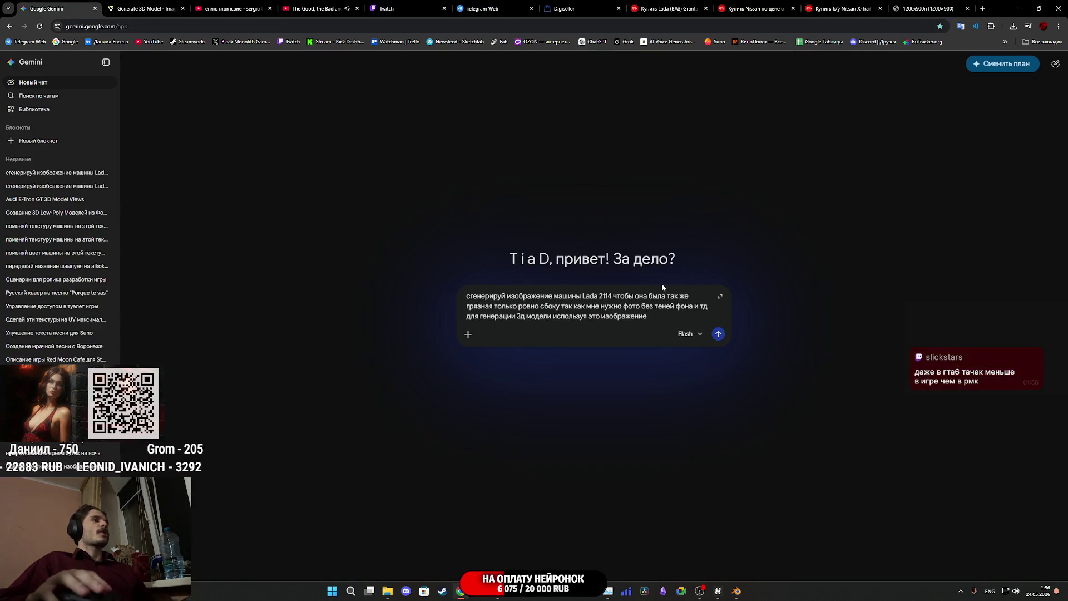
key(ctrl+v)
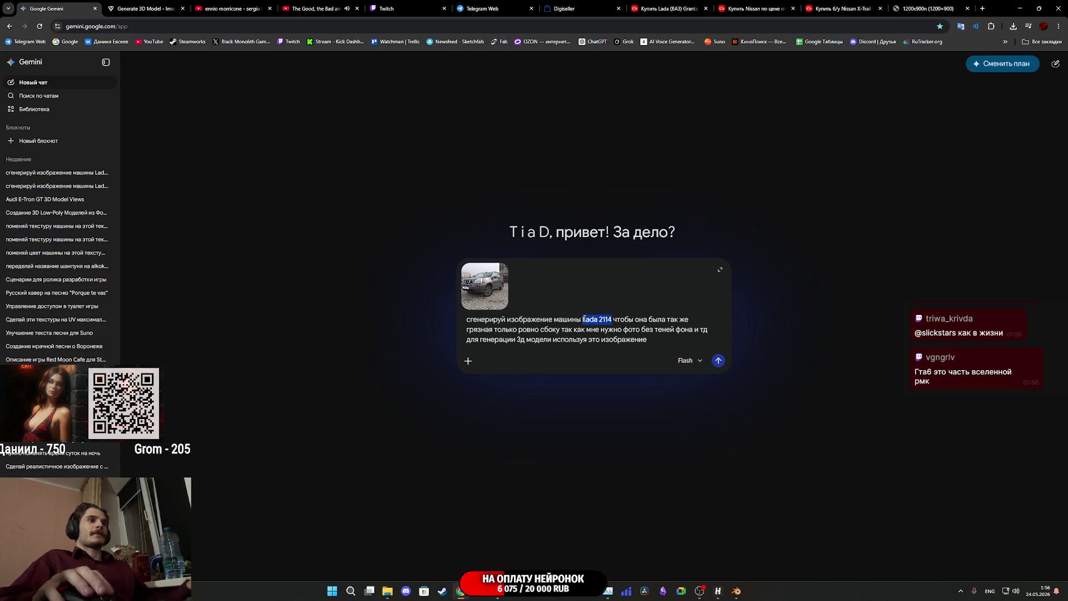
- Change the car name from Lada 2114 to Nissan and send the request
key(BackSpace)
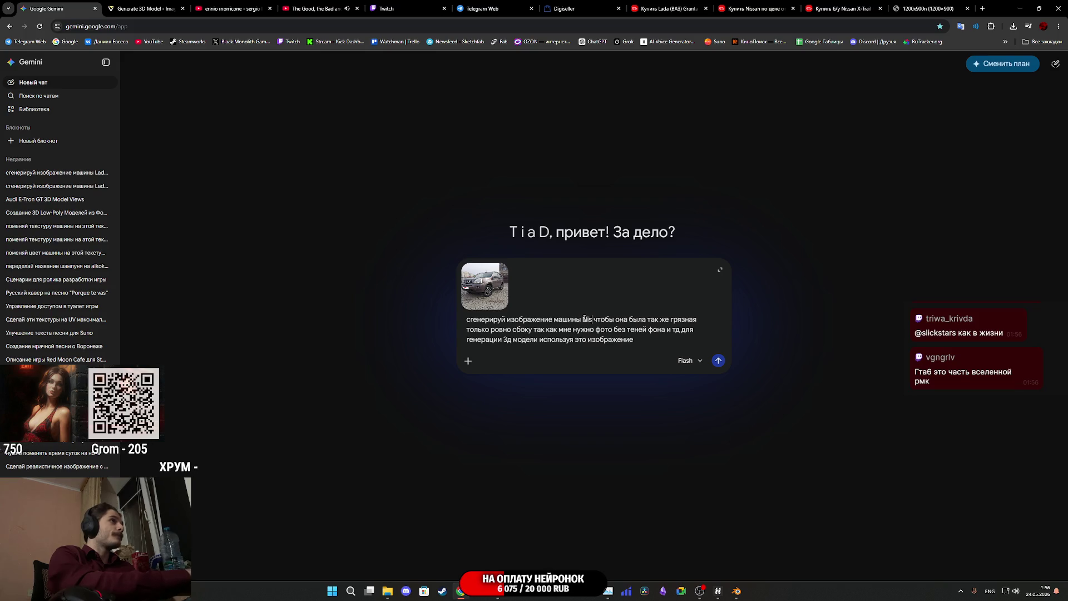
text(an)
text(s)
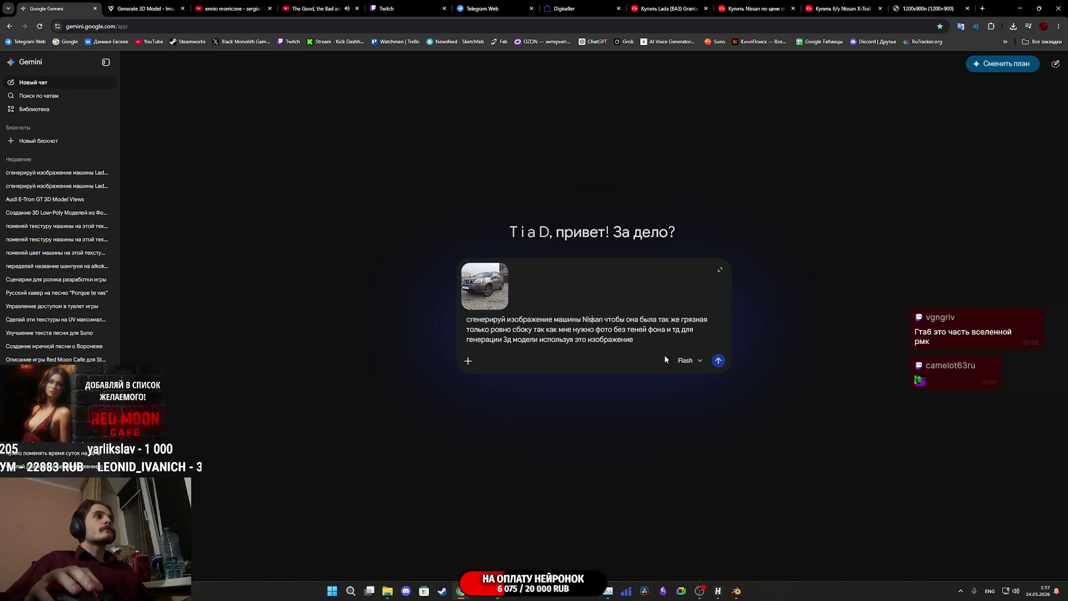
click(719, 360)
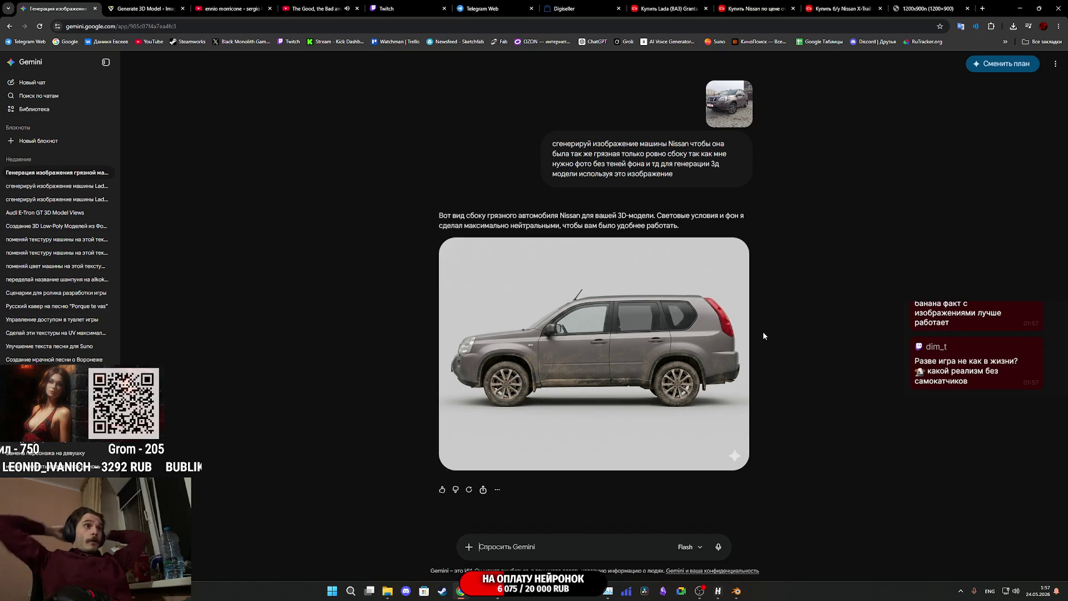
- View the generated Nissan side view full size, then close it
mouse_move(632, 360)
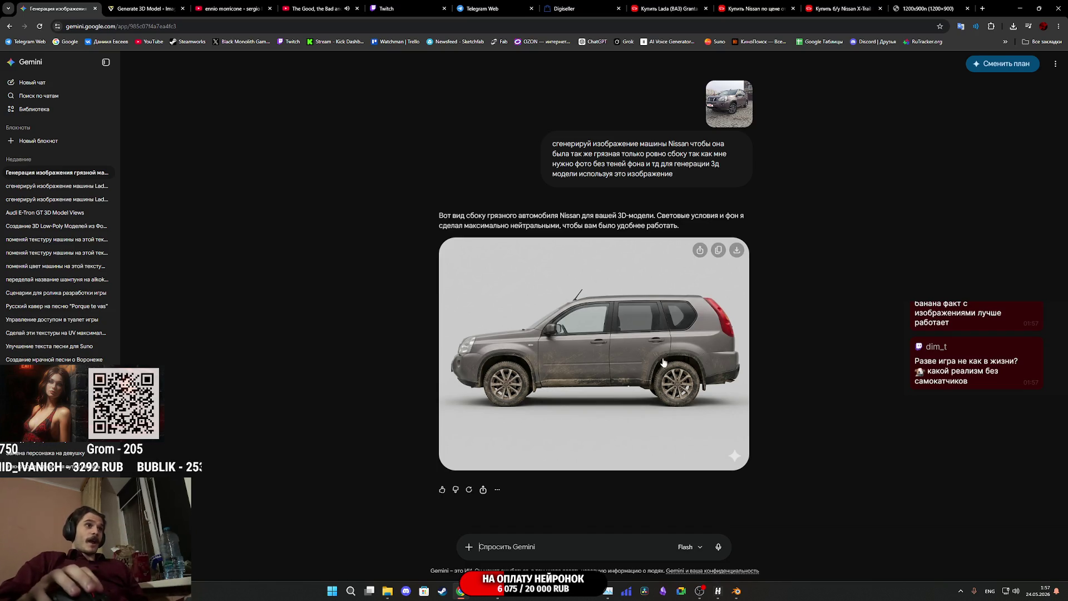
click(633, 350)
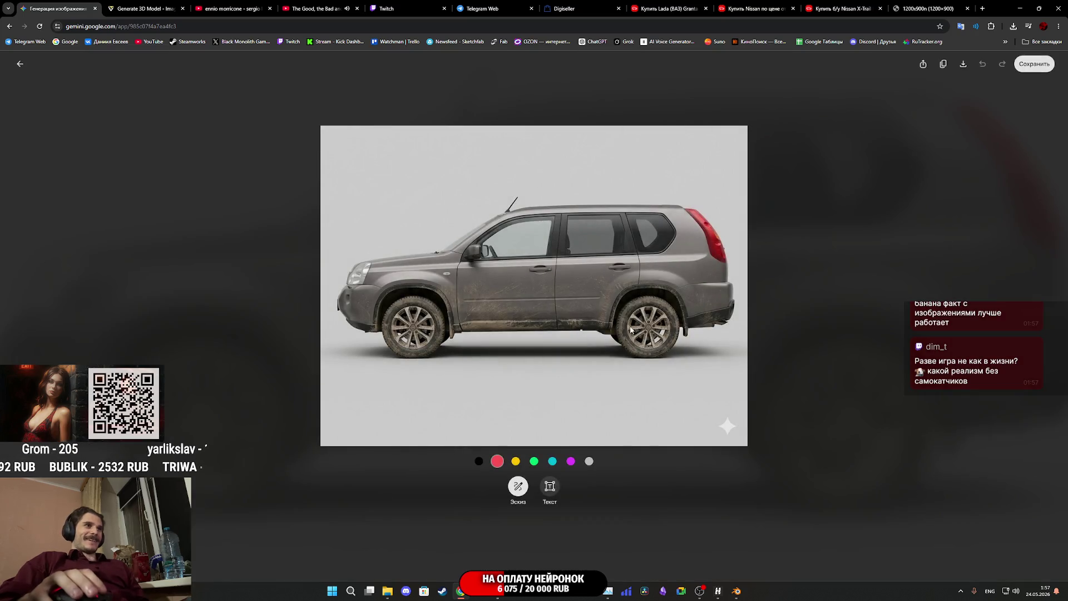
click(817, 292)
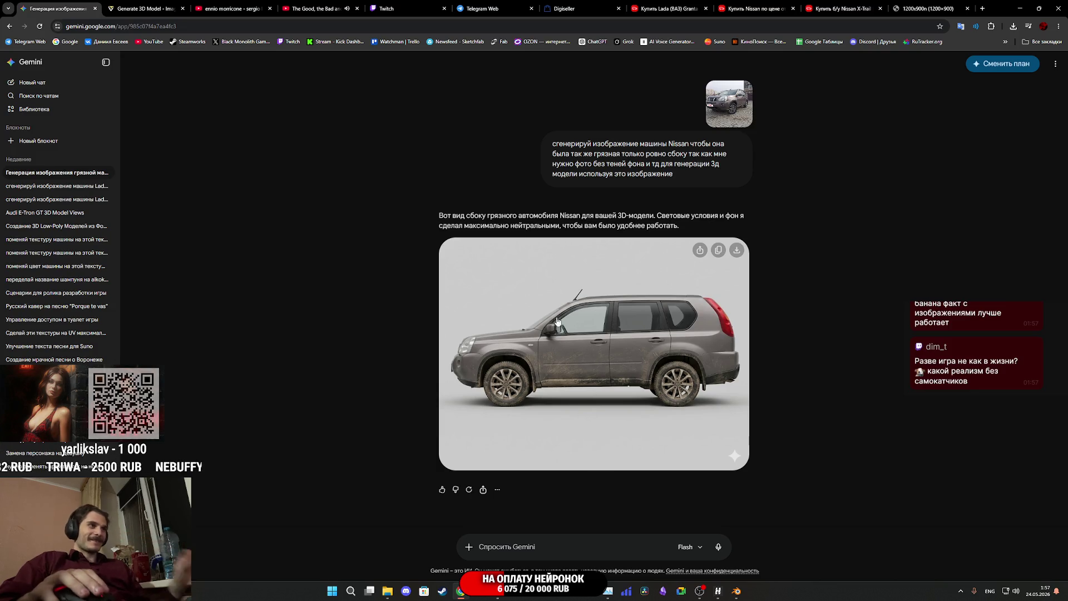
- Look over the earlier Lada image chat, then return to the Nissan chat
click(53, 185)
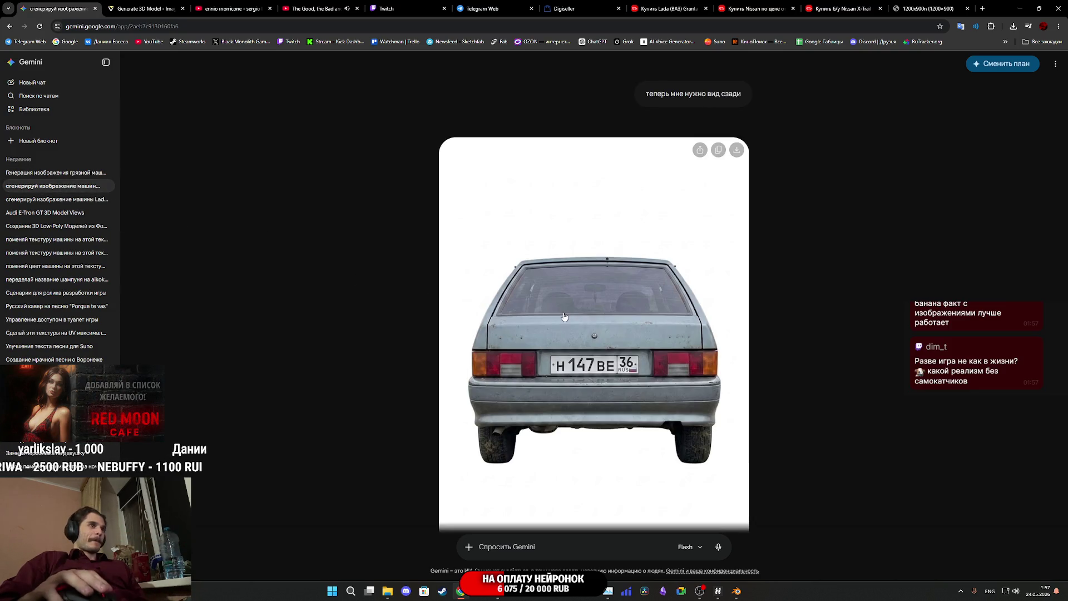
scroll(612, 334, up, 10)
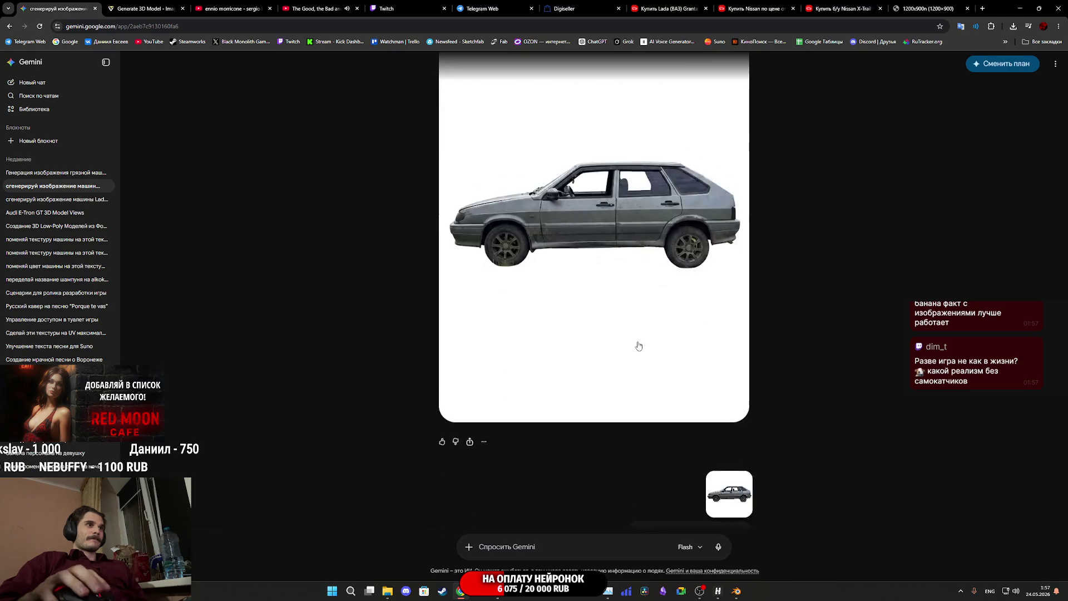
scroll(638, 346, down, 3)
scroll(720, 382, down, 3)
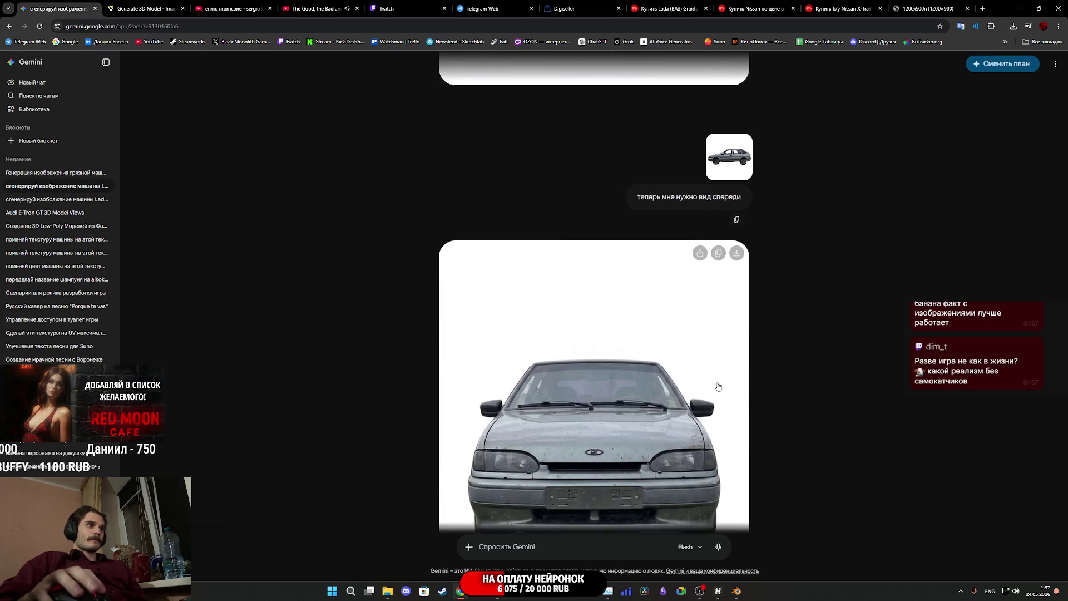
scroll(717, 385, down, 5)
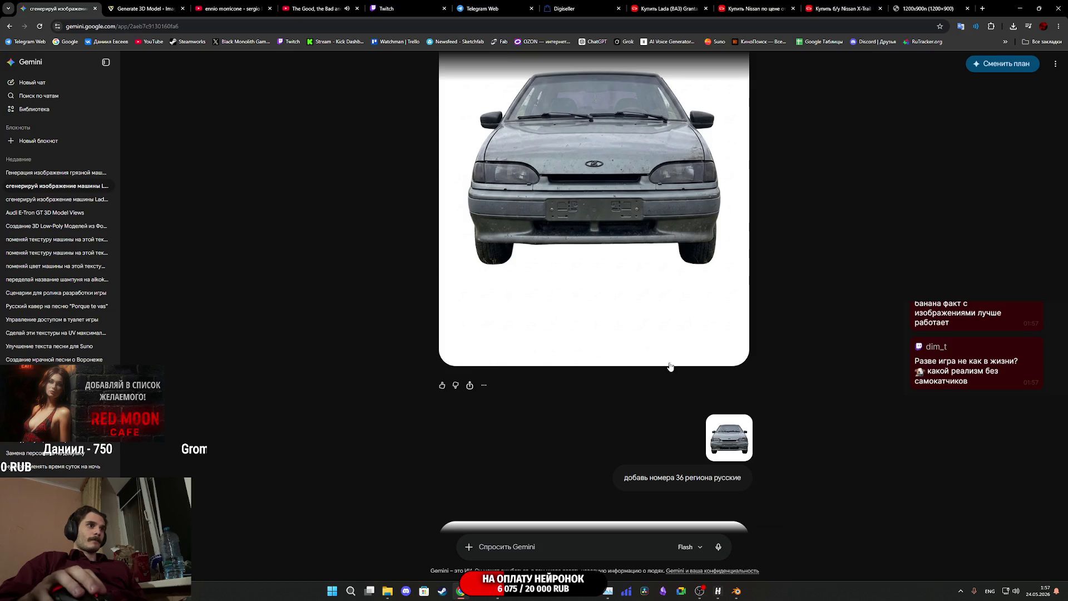
click(55, 177)
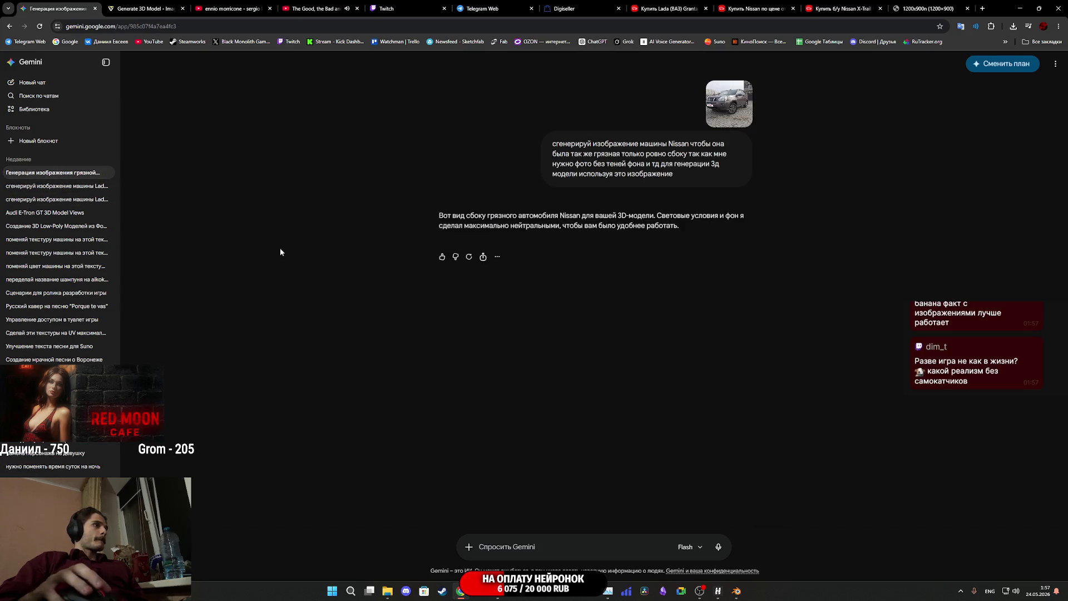
- Send the front-view request with 'только добавь номера русские 36 регион' added, then review the result
text(теперь мне нужно вид спереди)
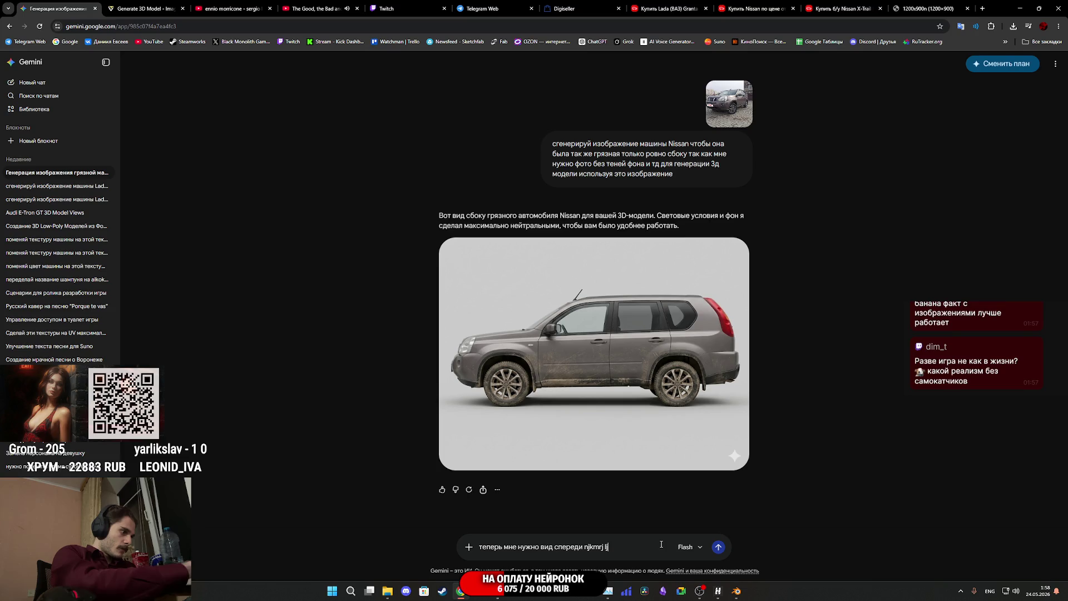
text(m)
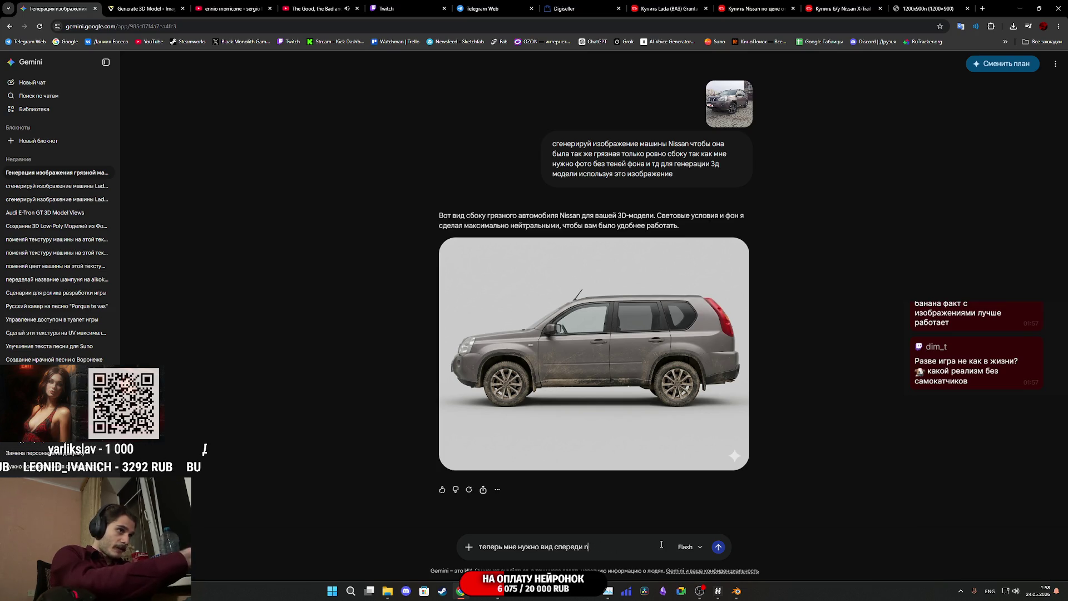
key(alt+shift)
text(только )
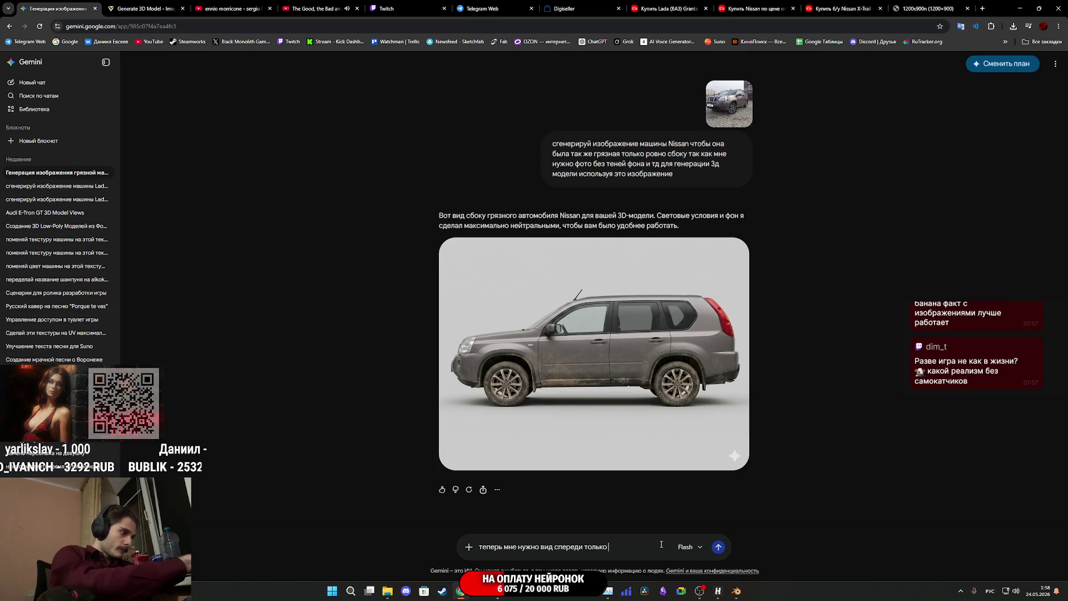
text(добавь)
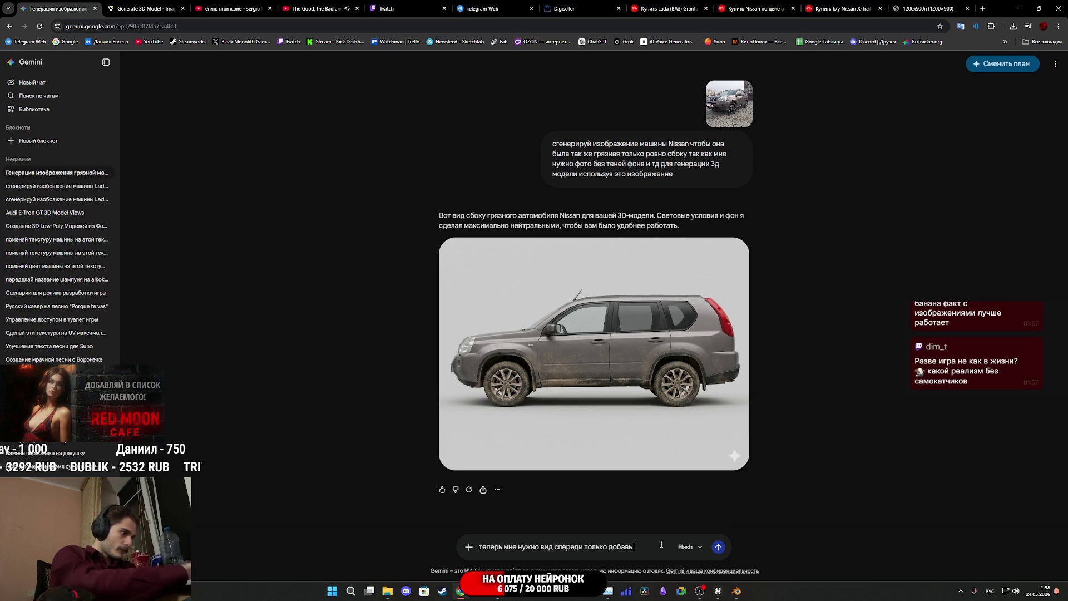
text( номера русские)
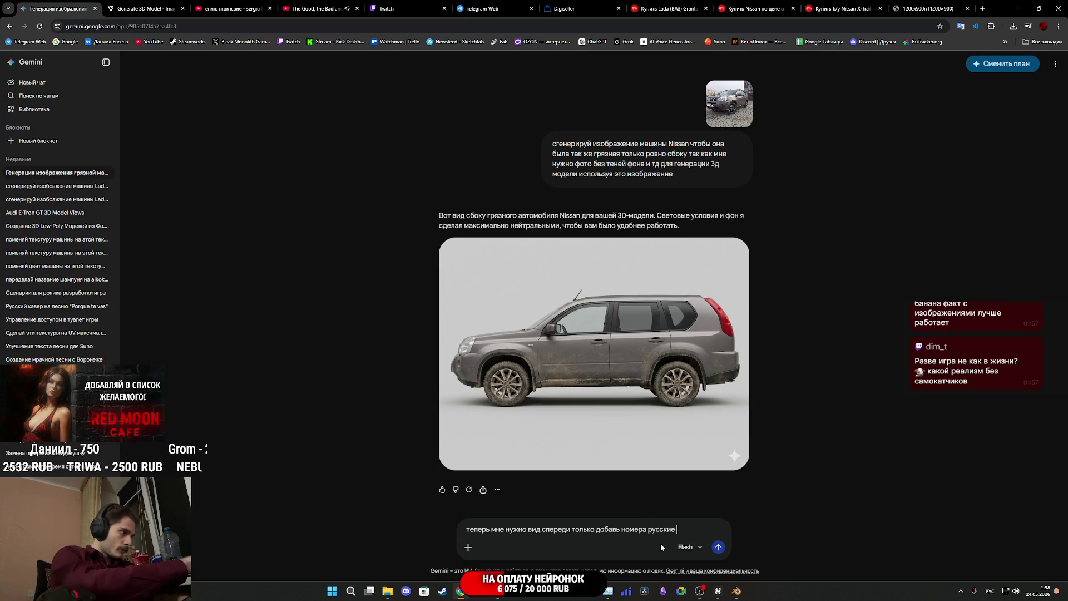
text( 36 регион)
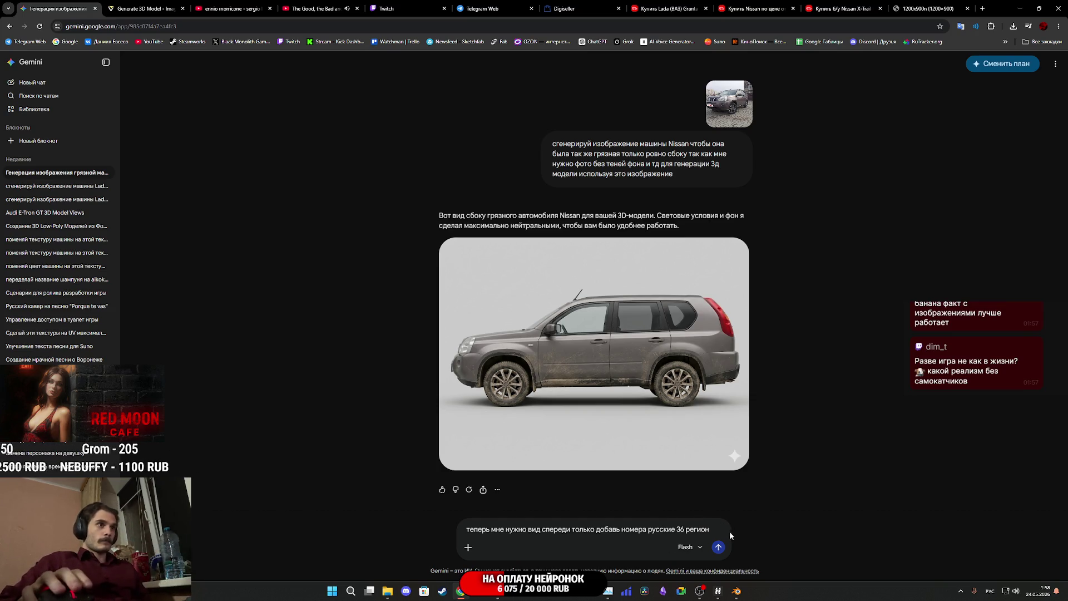
click(719, 549)
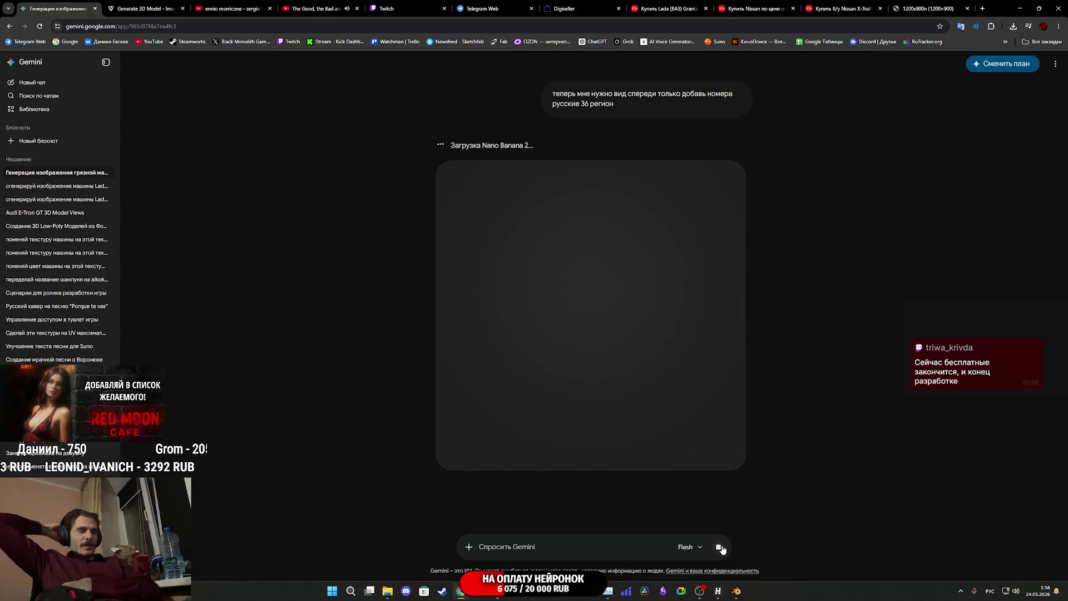
scroll(715, 473, up, 8)
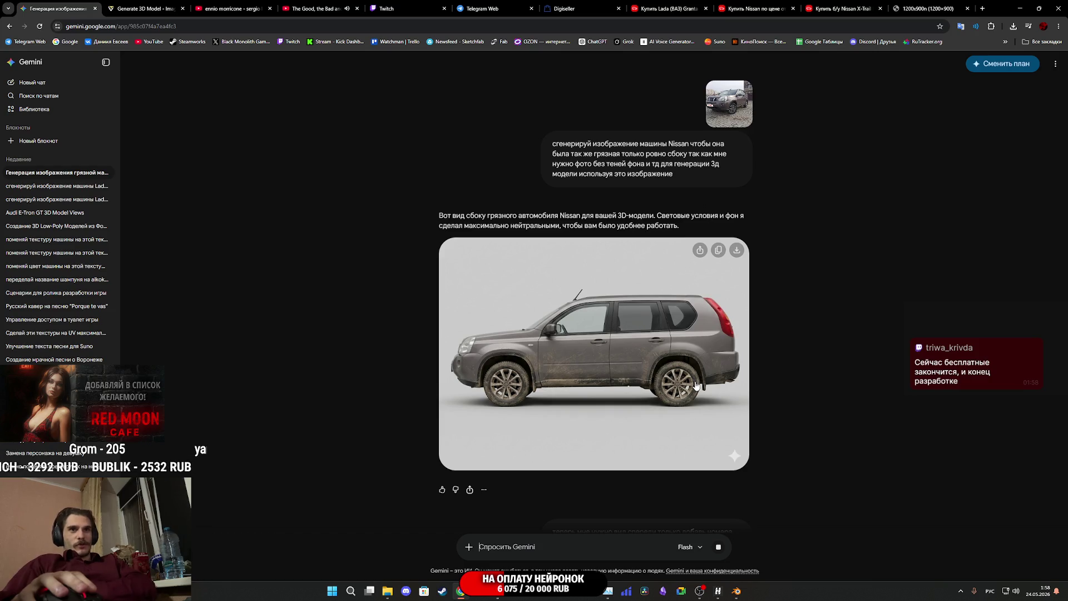
scroll(698, 392, down, 3)
scroll(702, 392, down, 3)
scroll(713, 391, down, 3)
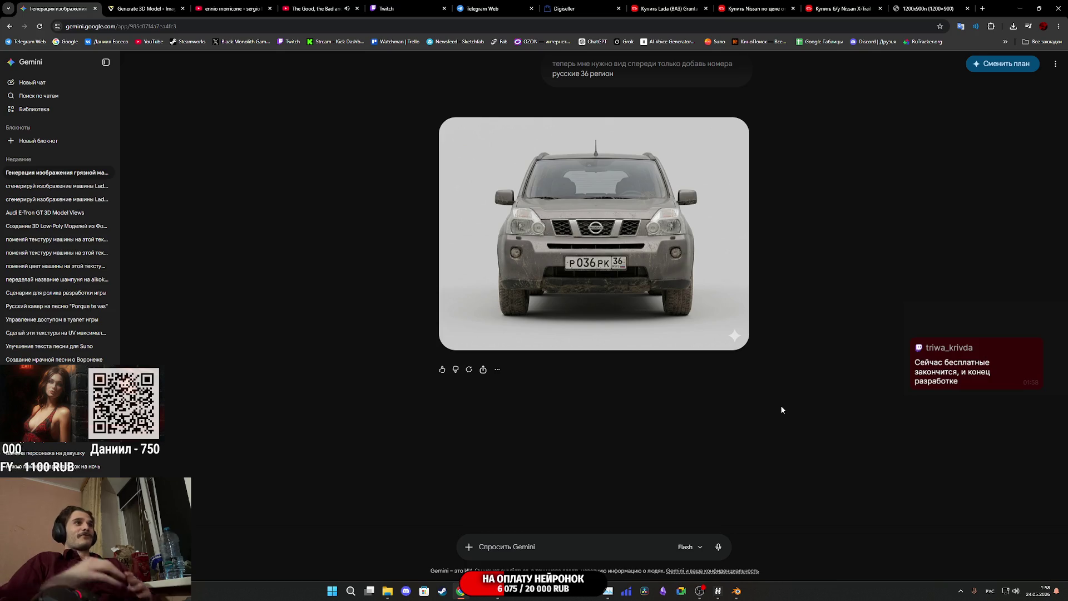
- View the region 36 front-view image full size, then close it
right_click(592, 261)
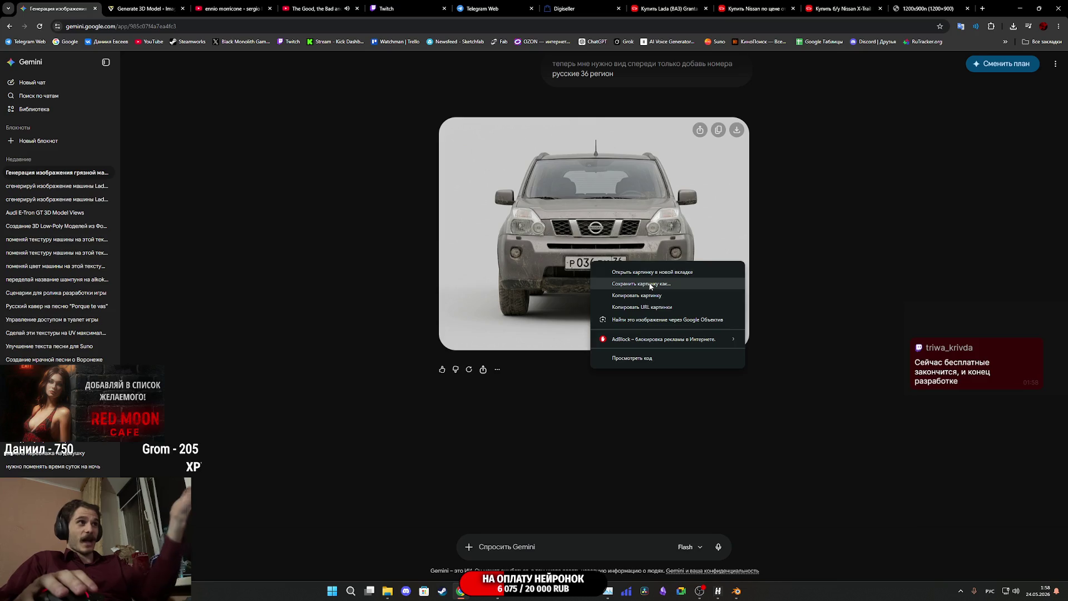
click(652, 231)
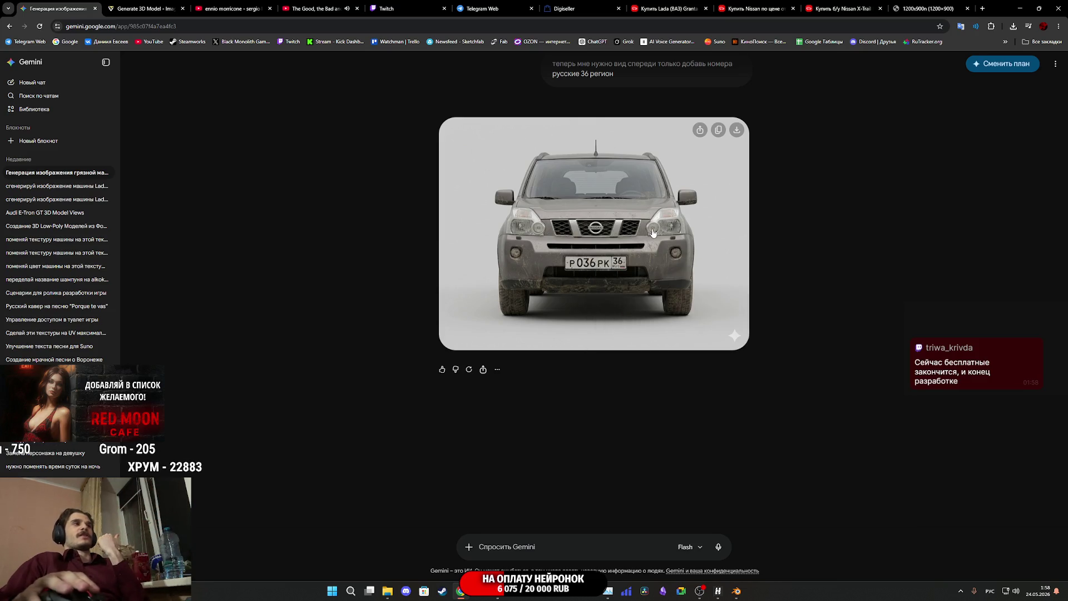
click(652, 231)
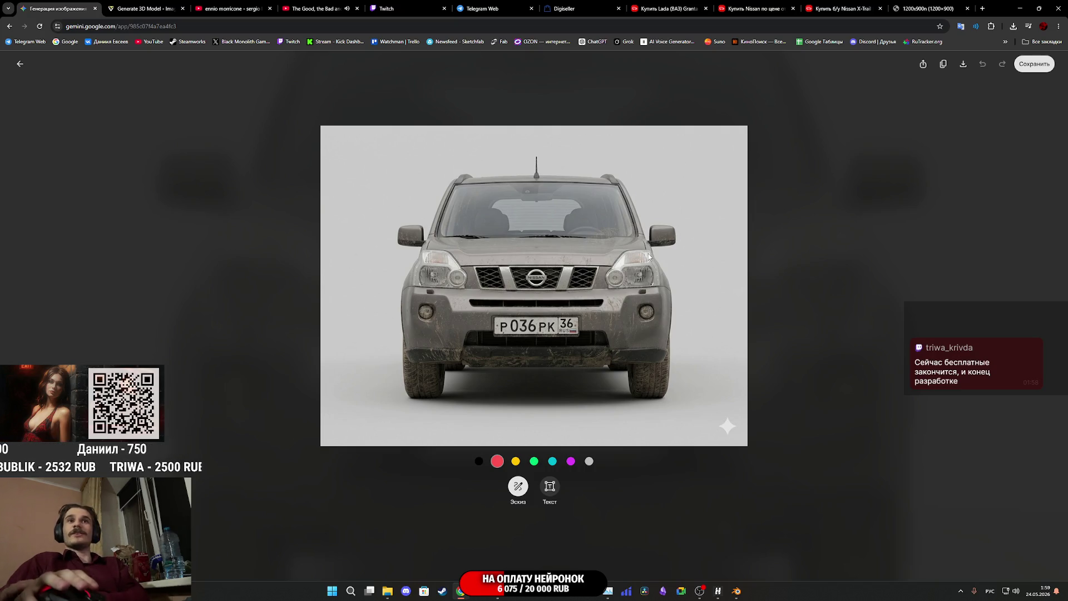
click(827, 255)
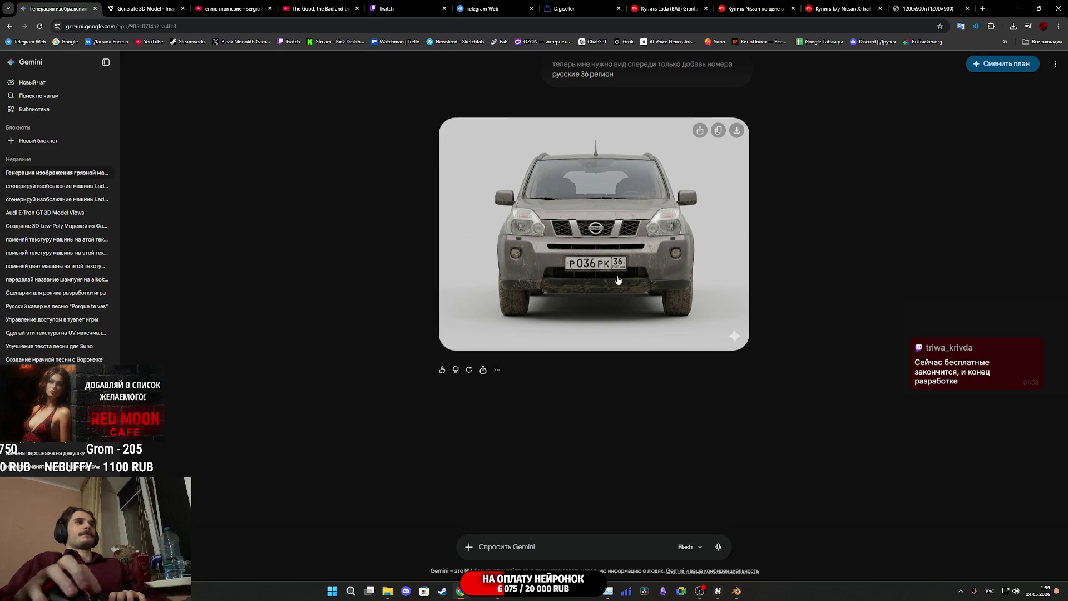
- Copy the earlier request wording 'теперь мне нужно вид спереди'
scroll(617, 290, up, 7)
scroll(617, 290, down, 5)
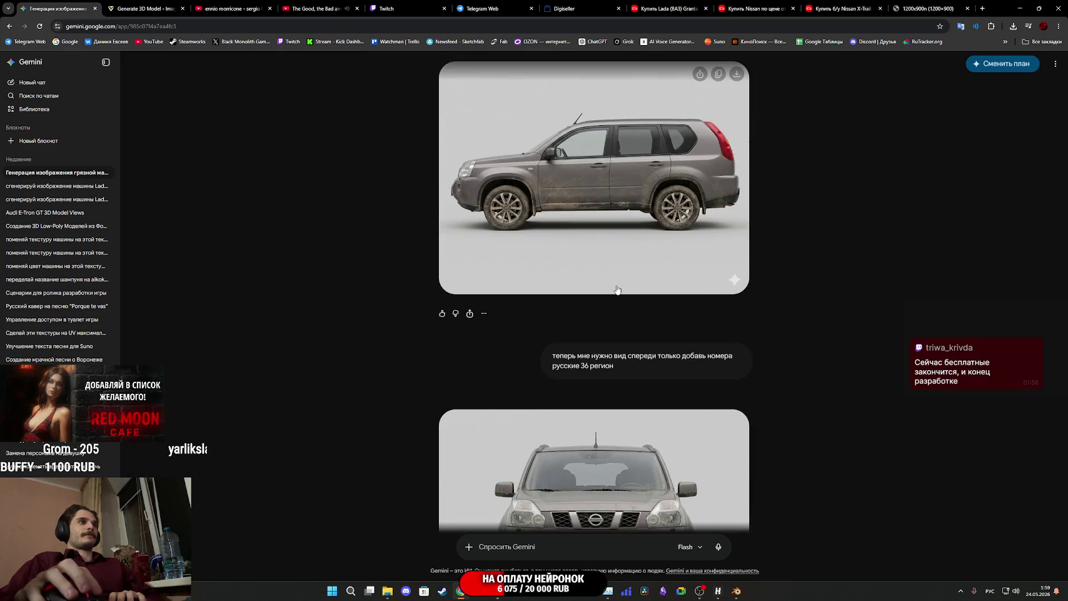
drag(554, 235, 656, 231)
key(ctrl+c)
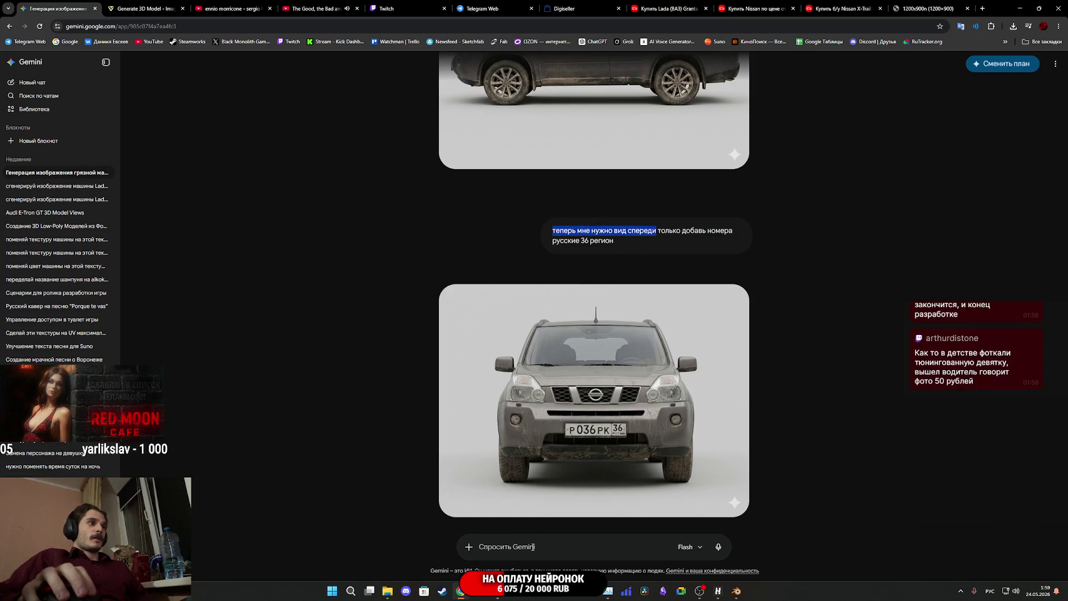
- Paste the copied wording into a new message and change спереди to сзади
click(545, 545)
key(ctrl+v)
drag(566, 547, 558, 547)
text(з)
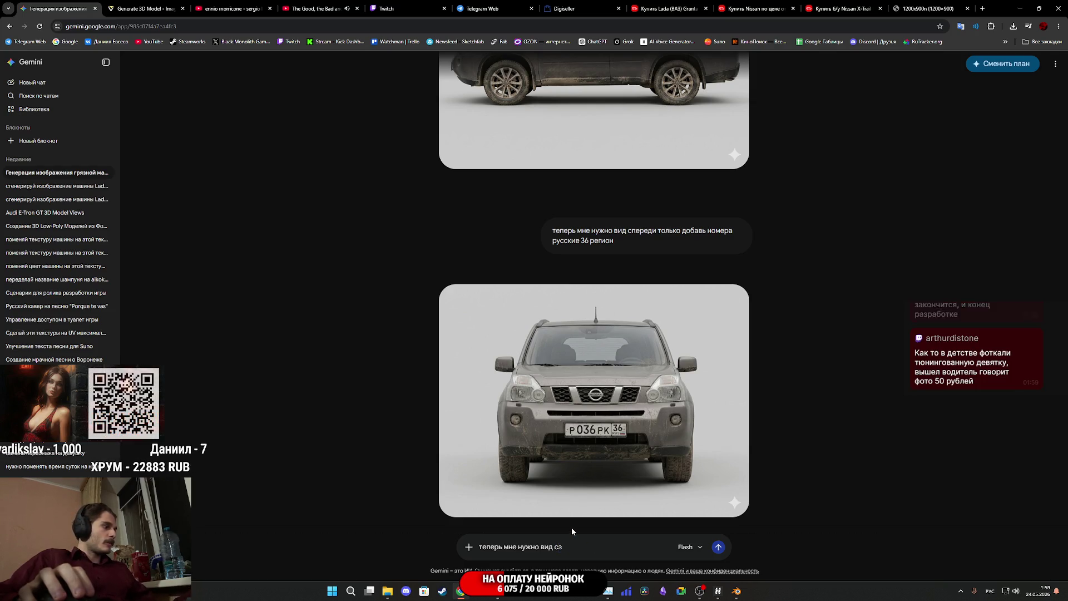
text(ади)
- Send the rear-view request and open the generated rear image full screen
scroll(609, 411, up, 5)
scroll(609, 414, down, 4)
scroll(610, 415, down, 4)
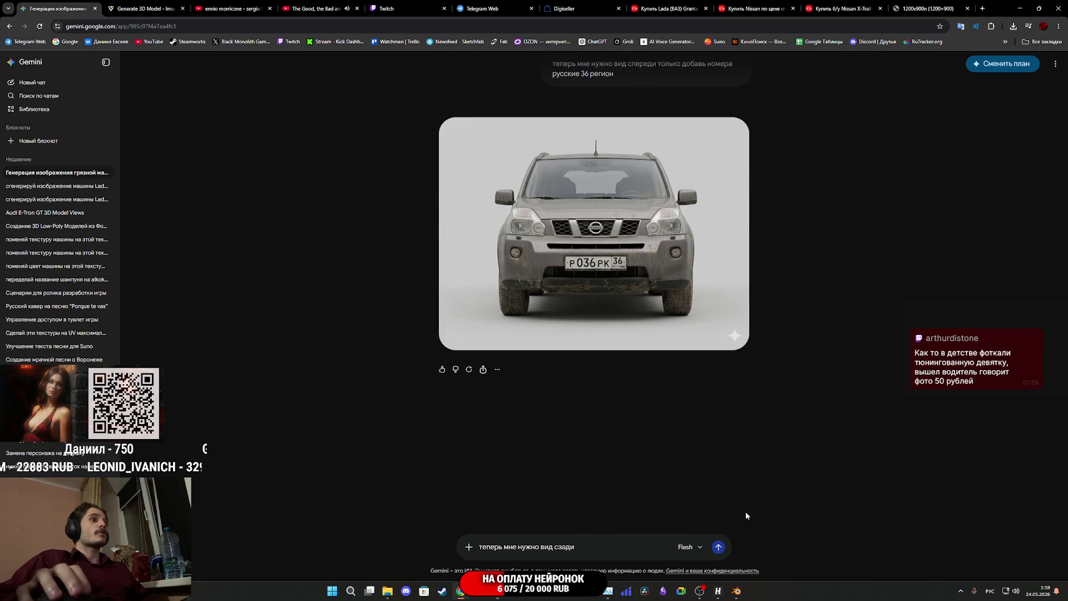
click(719, 549)
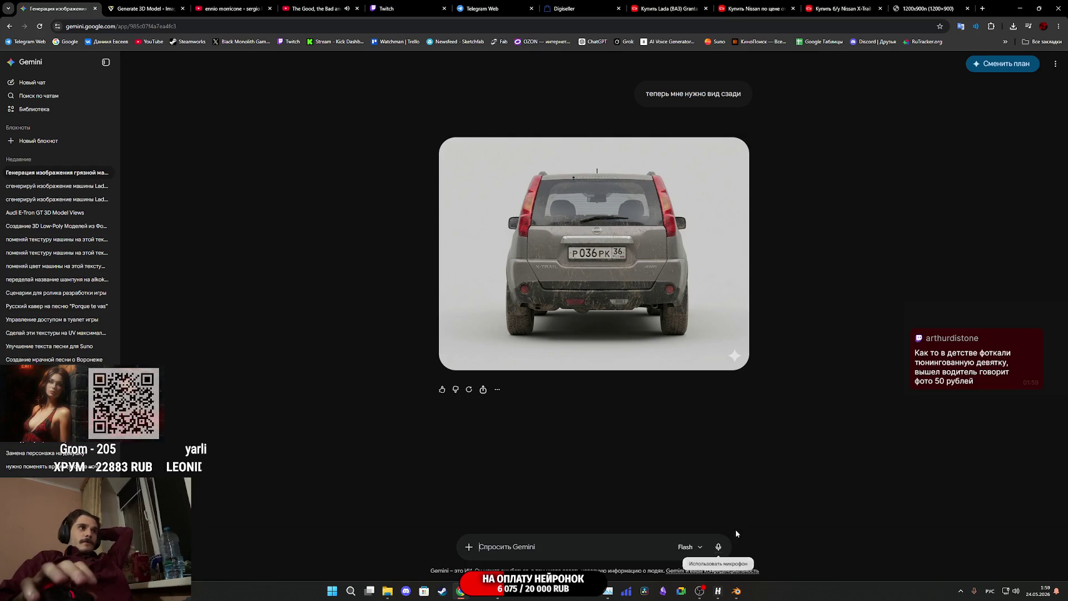
mouse_move(651, 271)
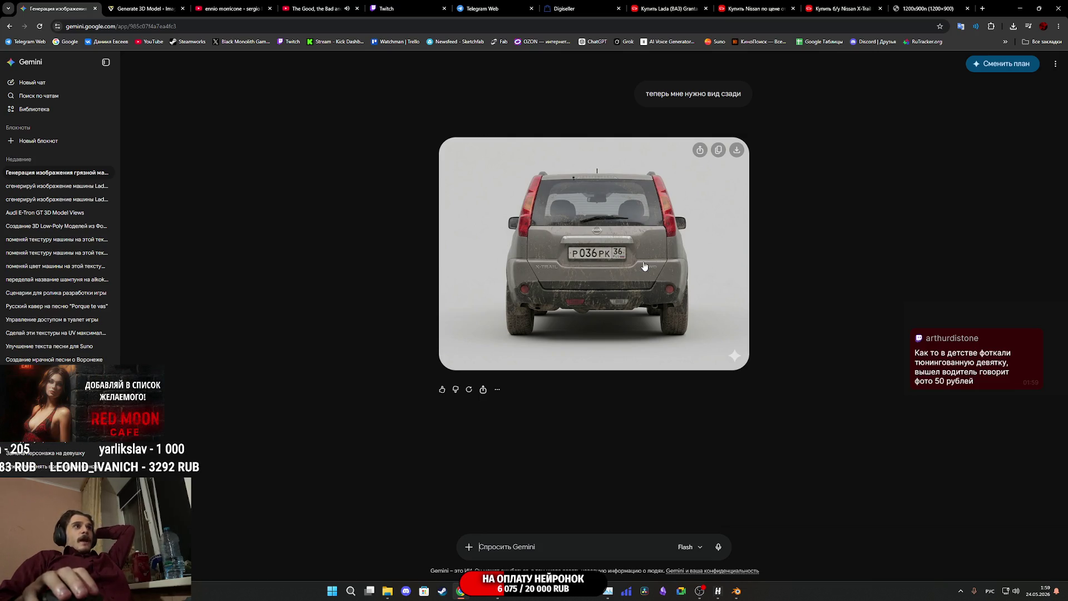
click(655, 253)
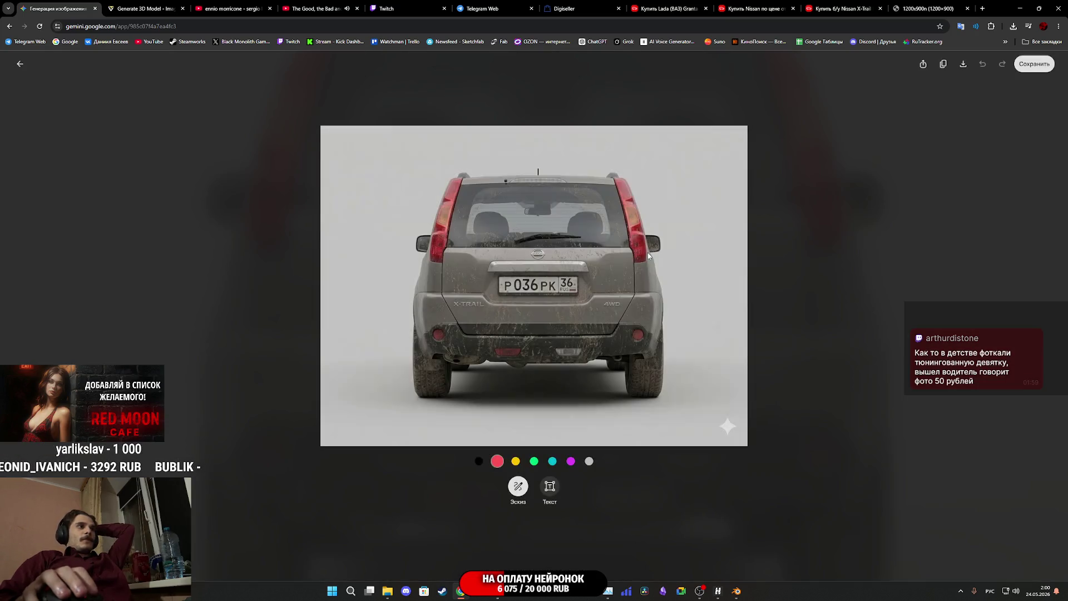
- Save the rear-view Nissan image to Downloads
right_click(588, 271)
click(650, 298)
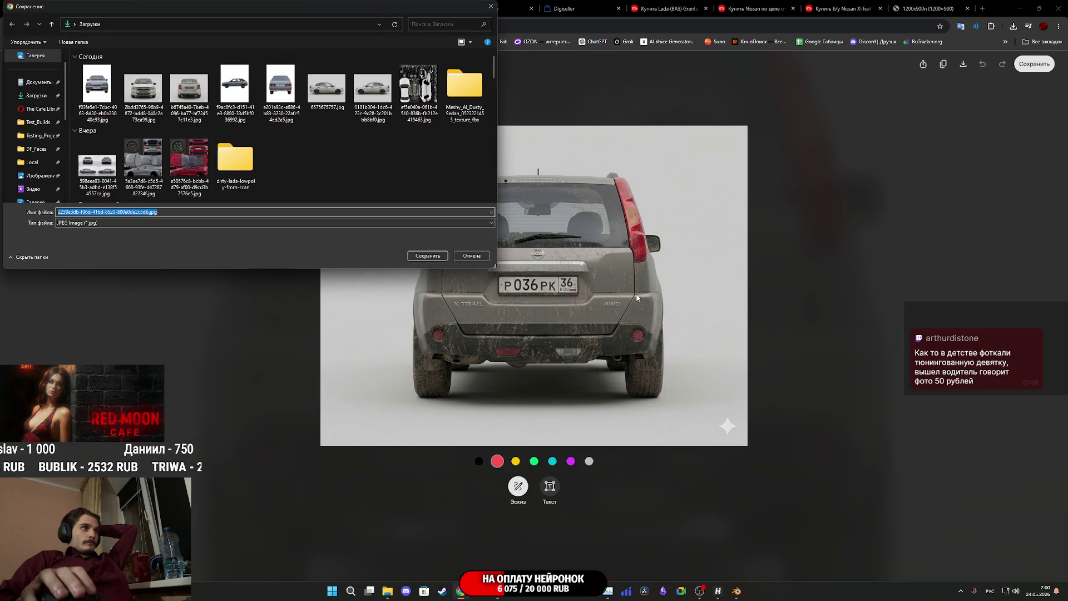
click(428, 255)
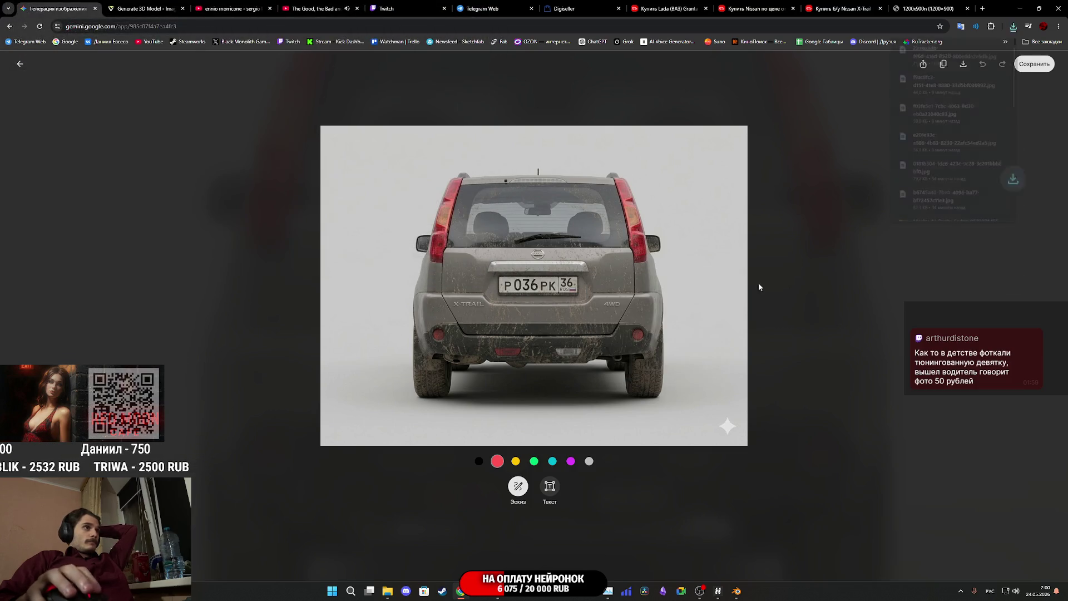
click(842, 283)
- Save the front-view Nissan image to Downloads
scroll(684, 293, up, 5)
scroll(685, 294, up, 1)
click(639, 287)
right_click(612, 280)
click(668, 302)
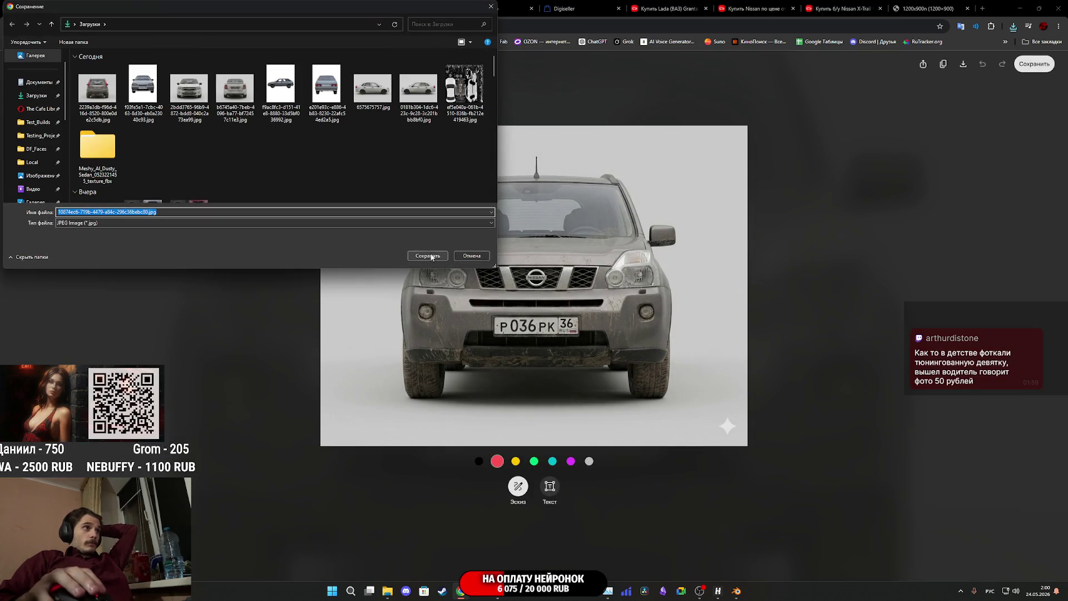
click(428, 255)
click(776, 303)
- Save the side-view Nissan image to Downloads
scroll(723, 278, up, 4)
click(622, 233)
right_click(630, 262)
click(668, 286)
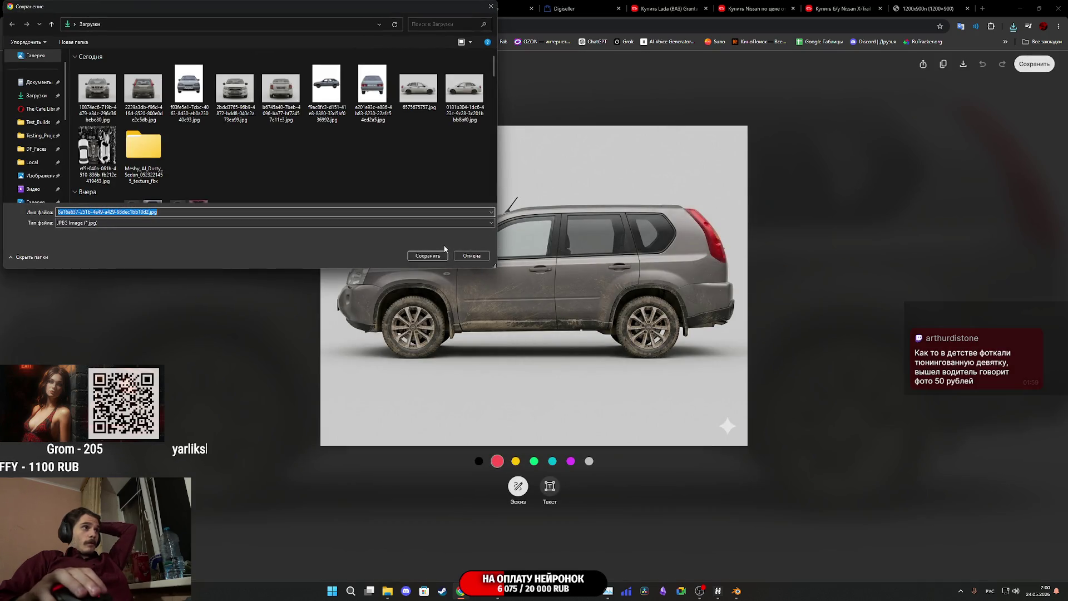
click(430, 255)
- Open the Downloads folder in File Explorer and refresh it to show the new images
mouse_move(387, 591)
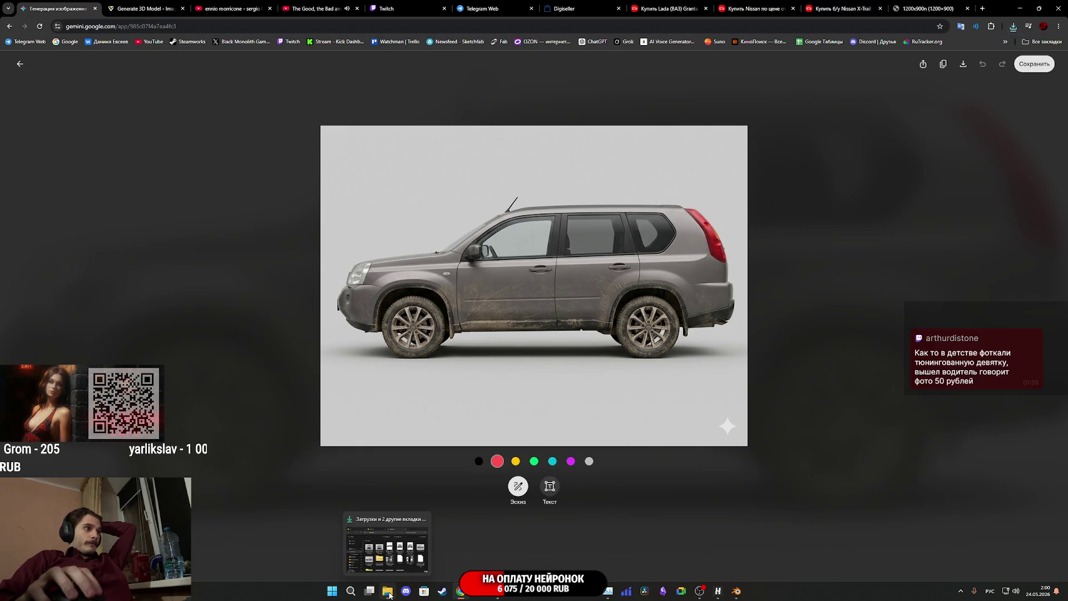
click(382, 550)
click(138, 89)
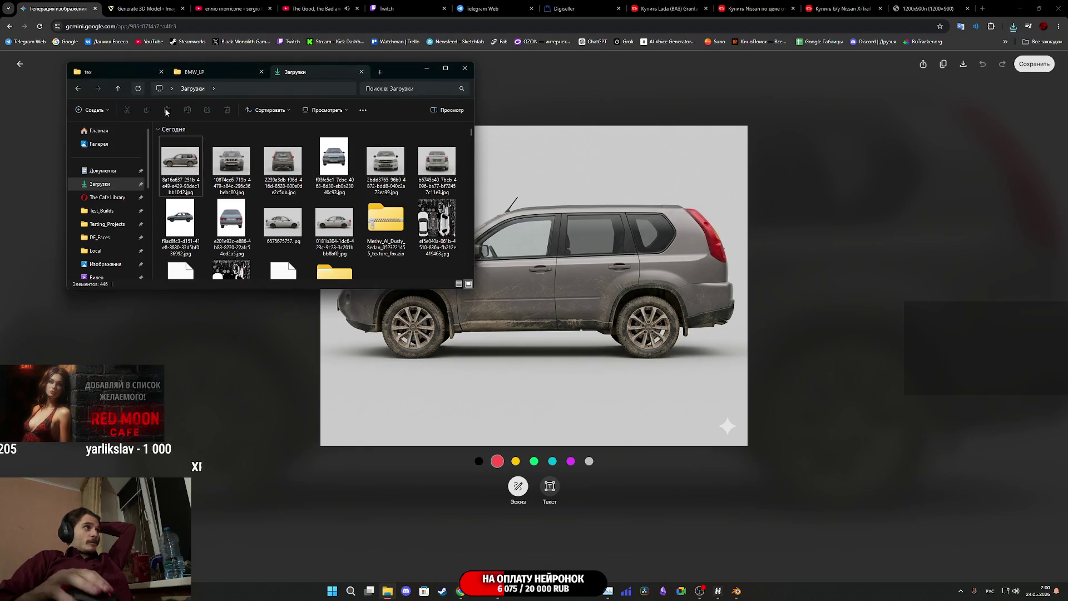
- Open the front-view image in Photos and erase the NISSAN lettering and lower logo ring
double_click(238, 162)
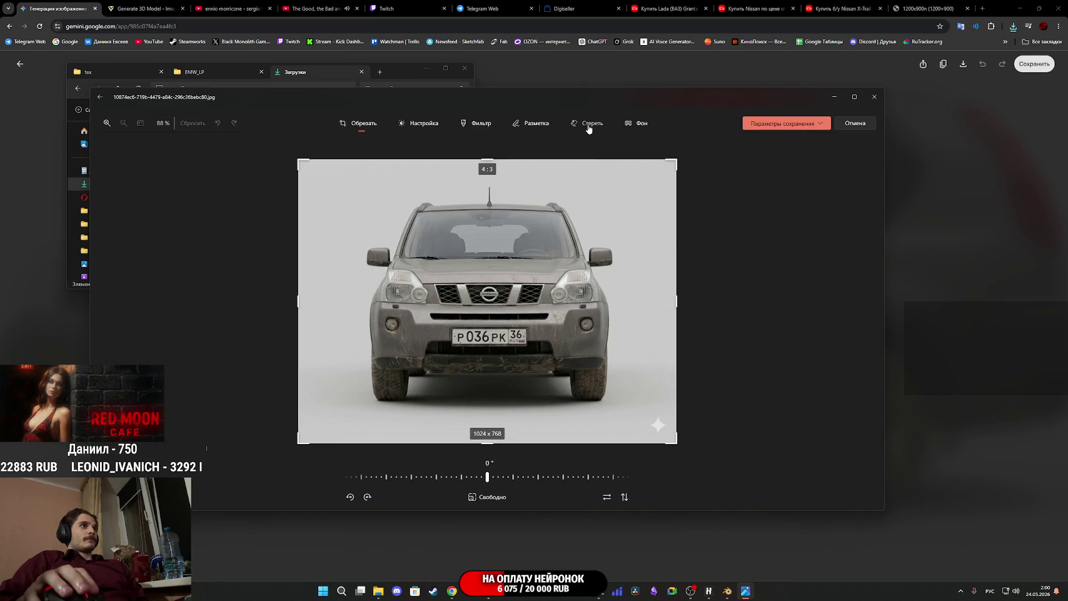
click(589, 124)
scroll(398, 321, up, 6)
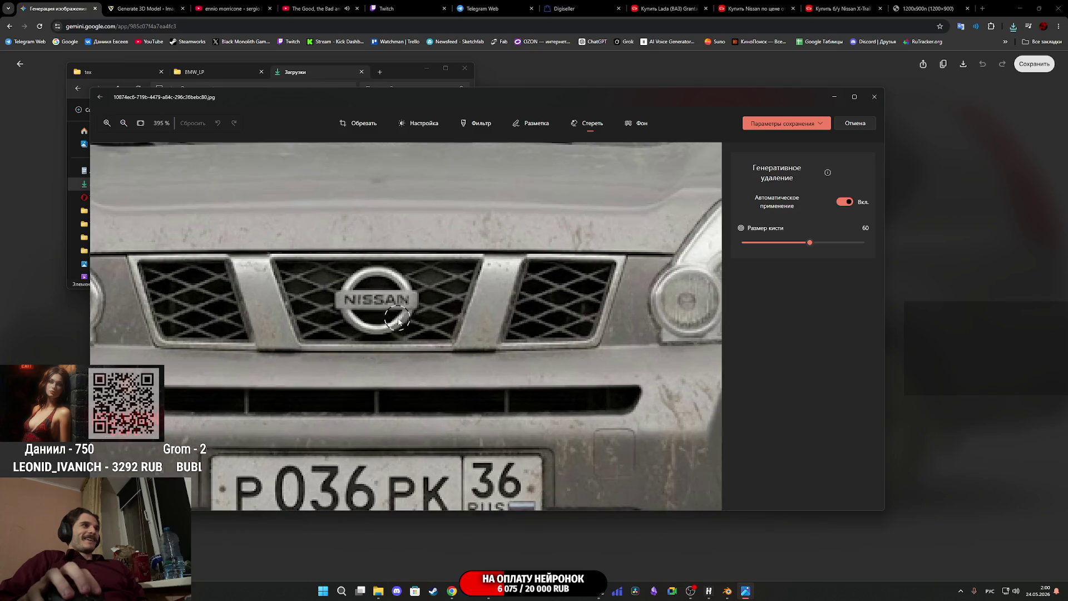
scroll(399, 321, up, 1)
scroll(407, 303, up, 6)
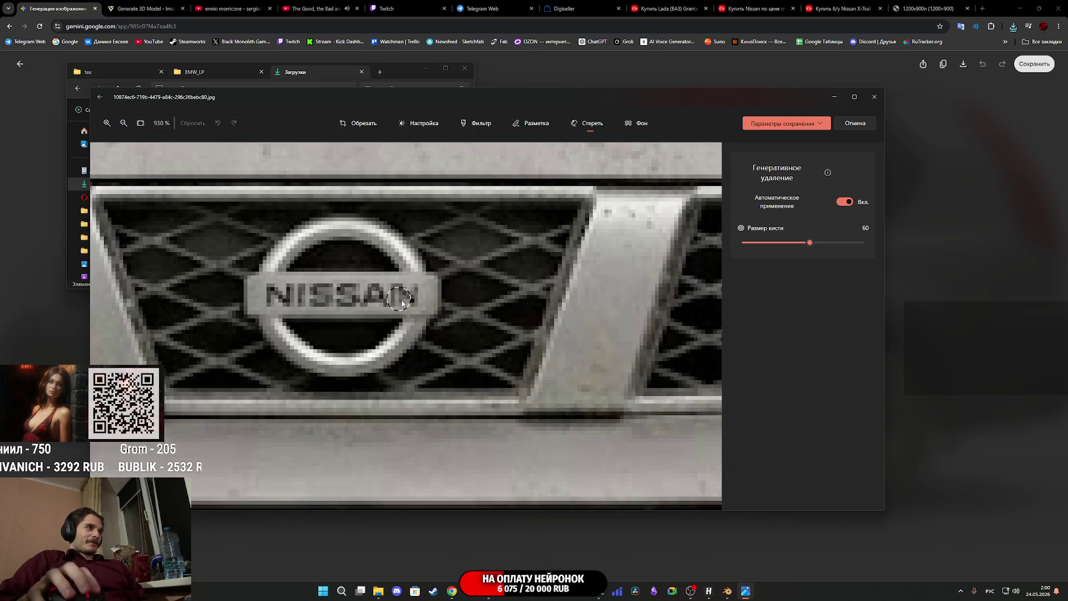
drag(370, 302, 301, 302)
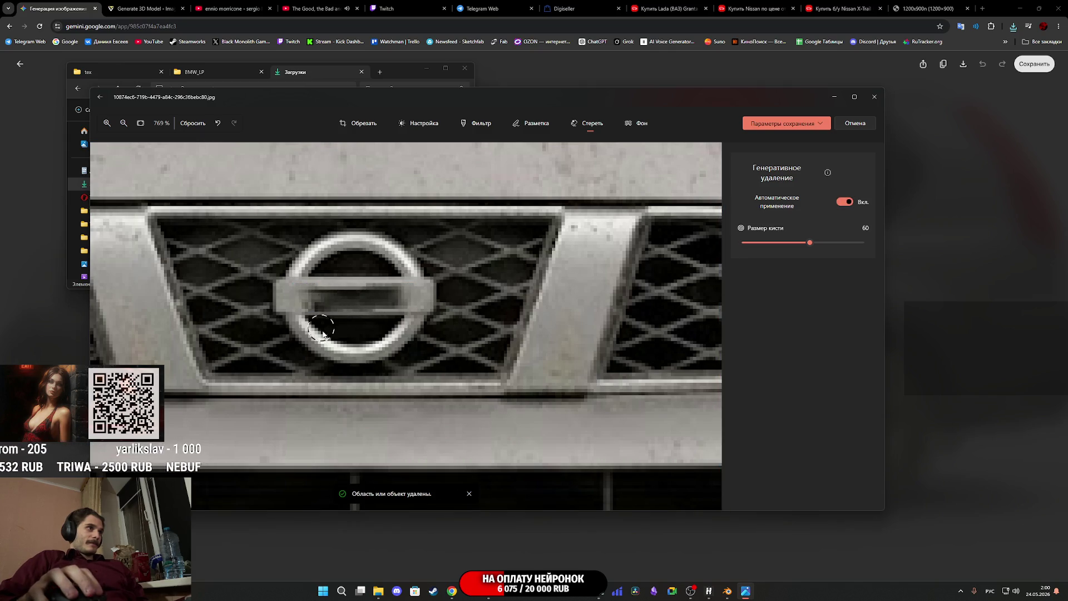
mouse_move(313, 333)
mouse_down()
mouse_move(384, 356)
mouse_move(416, 327)
mouse_move(377, 347)
mouse_up()
- Erase the remaining Nissan logo from the grille and save the edited image
scroll(415, 329, down, 1)
scroll(396, 341, down, 1)
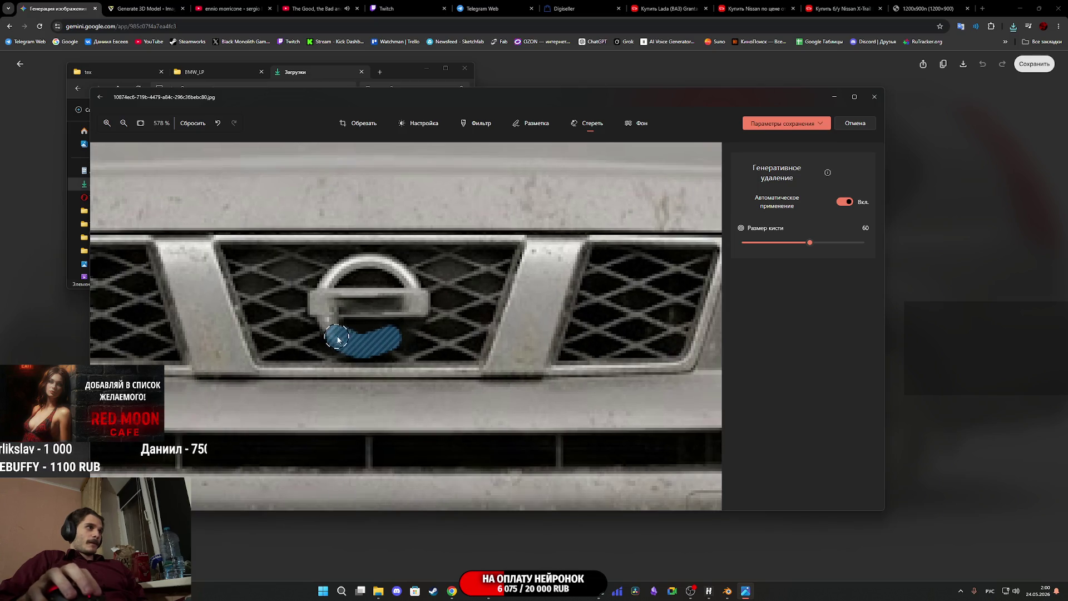
mouse_move(332, 301)
mouse_down()
mouse_move(389, 295)
mouse_move(431, 309)
mouse_move(345, 312)
mouse_move(326, 300)
mouse_move(334, 279)
mouse_move(350, 274)
mouse_move(415, 293)
mouse_up()
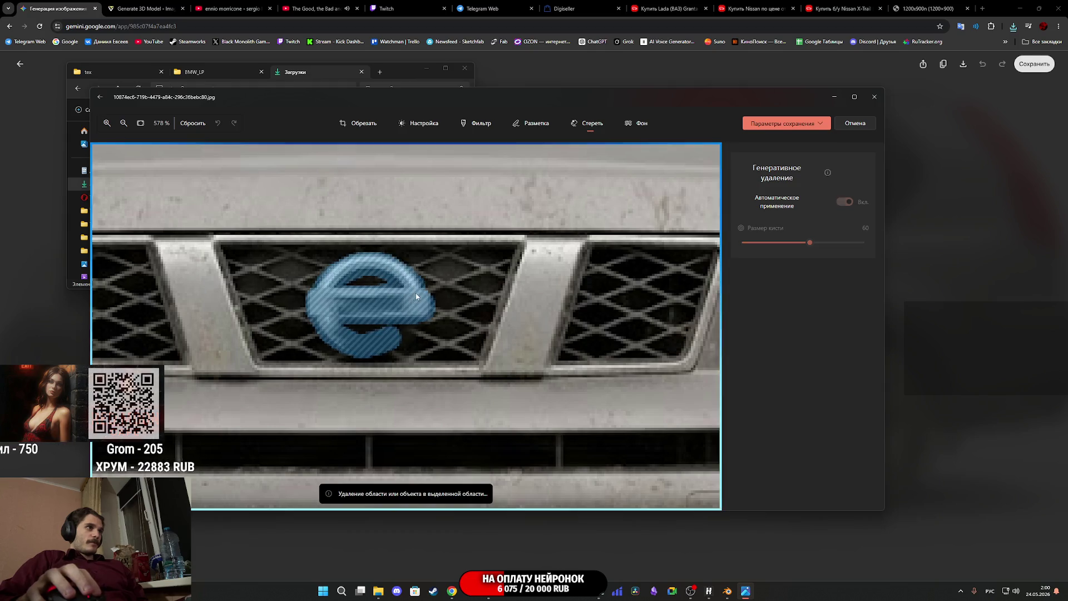
scroll(424, 336, down, 1)
scroll(424, 336, down, 8)
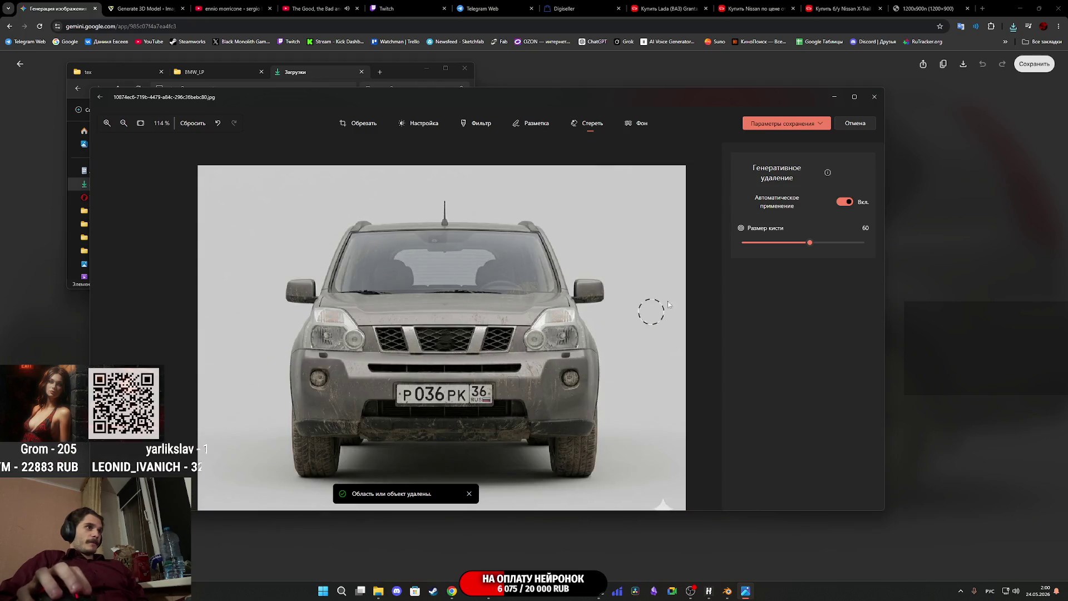
click(827, 126)
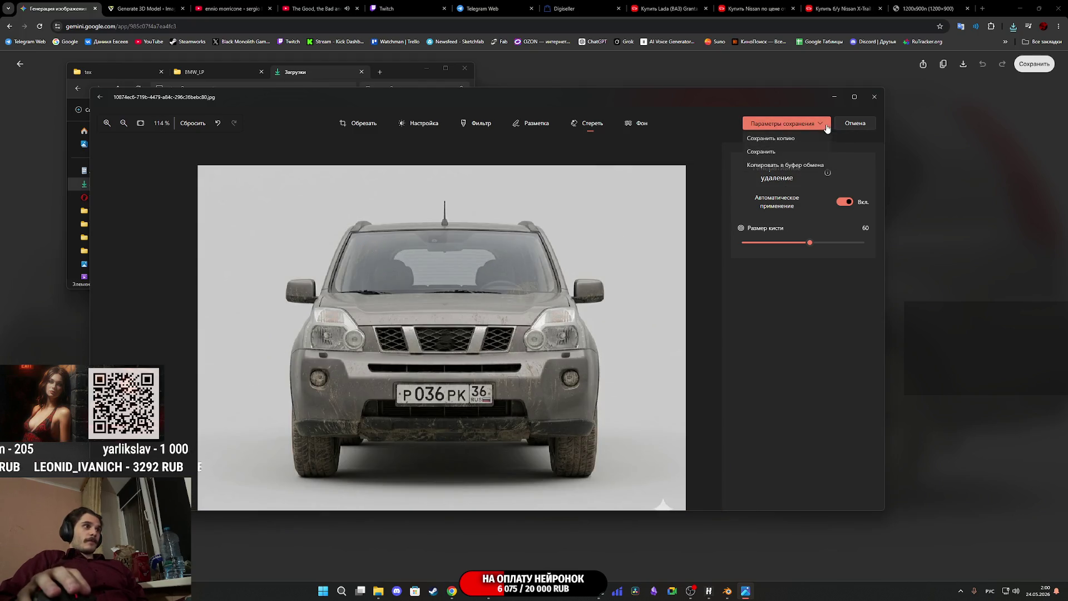
click(778, 153)
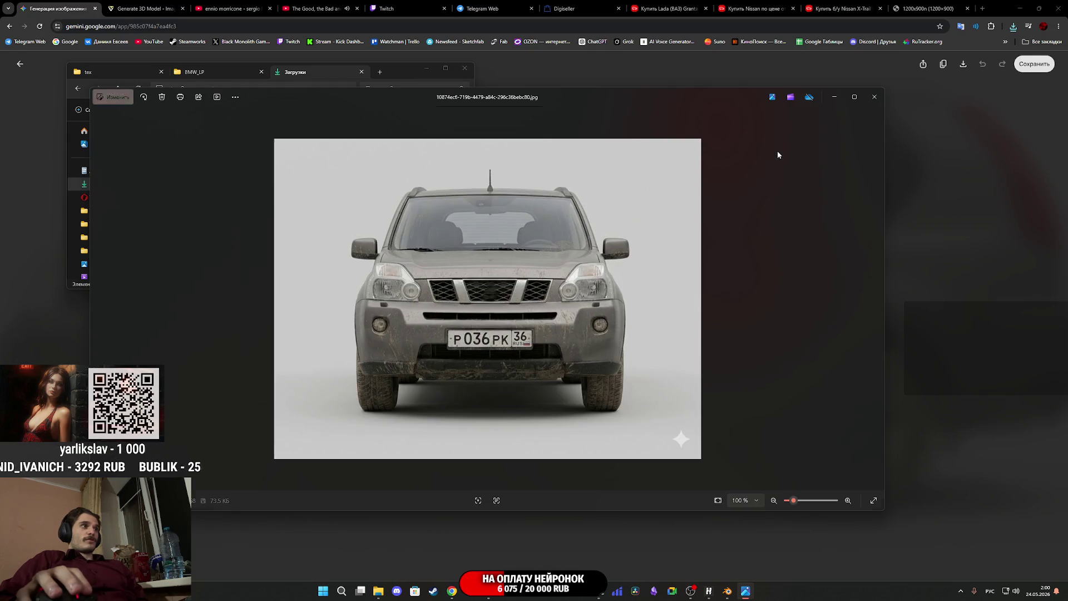
click(875, 97)
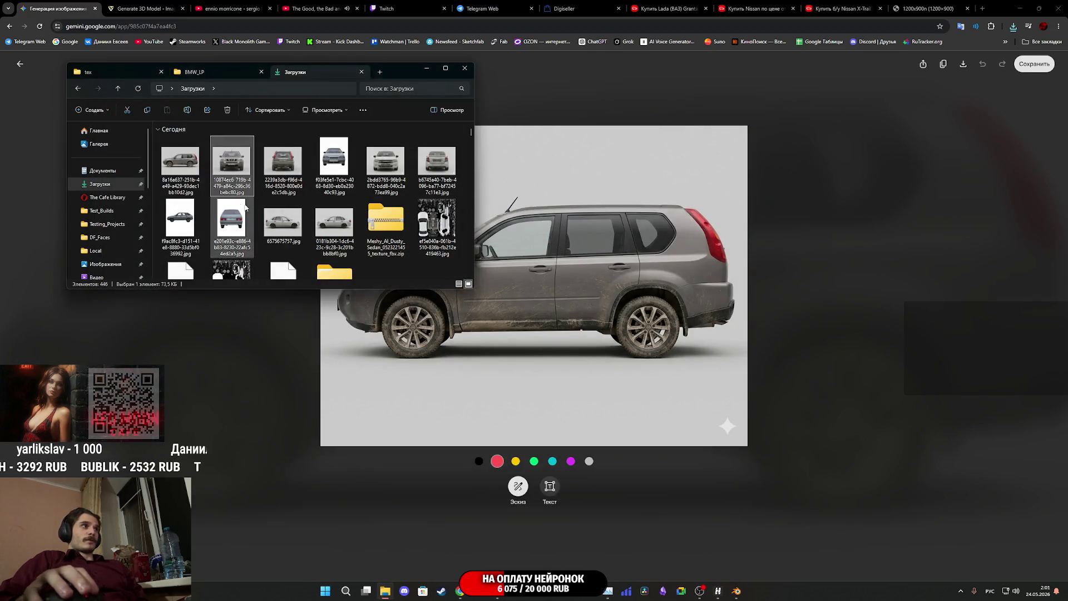
- Open the rear-view image in Photos and erase a spot by the plate and the X-TRAIL badge
double_click(283, 164)
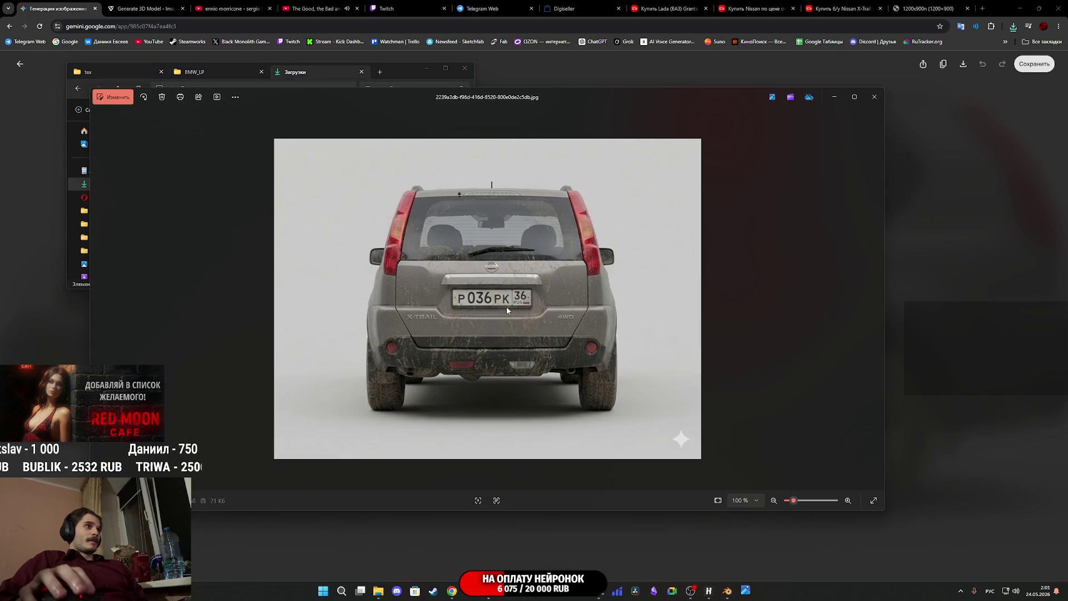
click(102, 99)
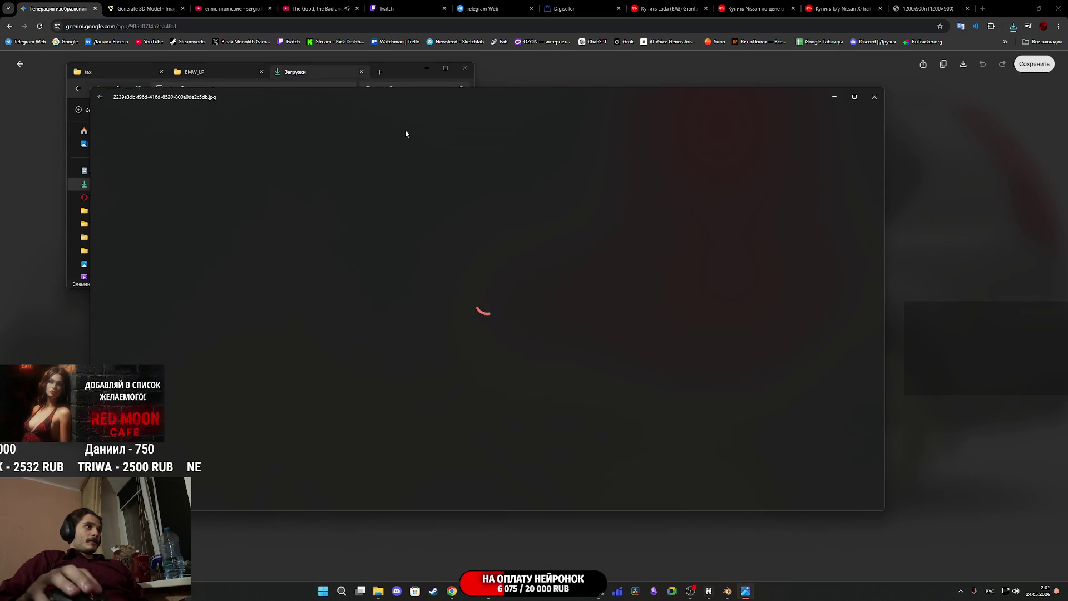
click(585, 126)
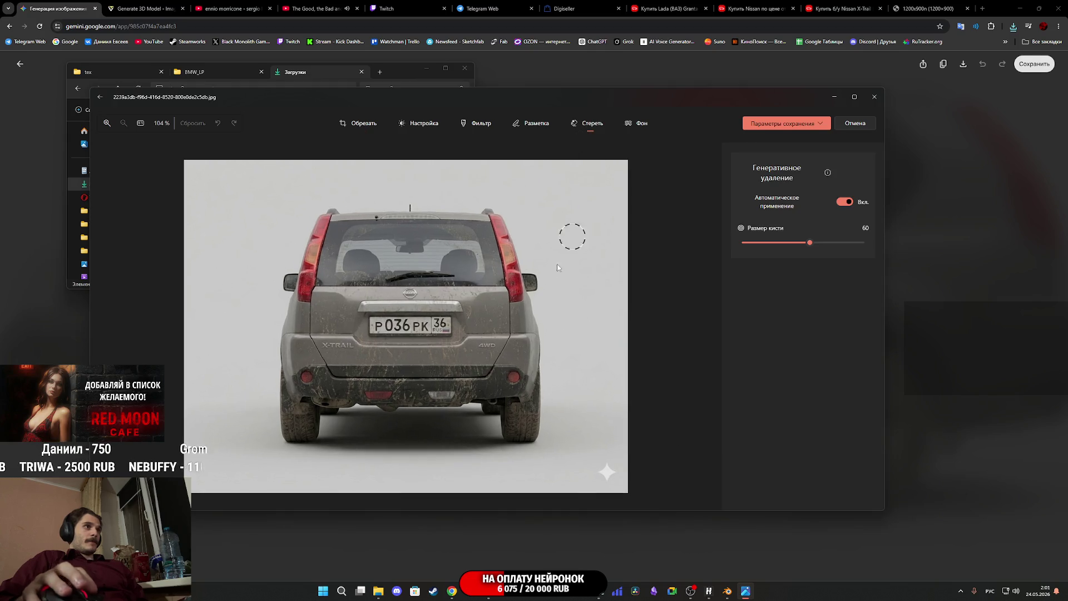
scroll(437, 329, up, 5)
drag(516, 359, 556, 362)
scroll(557, 362, left, 5)
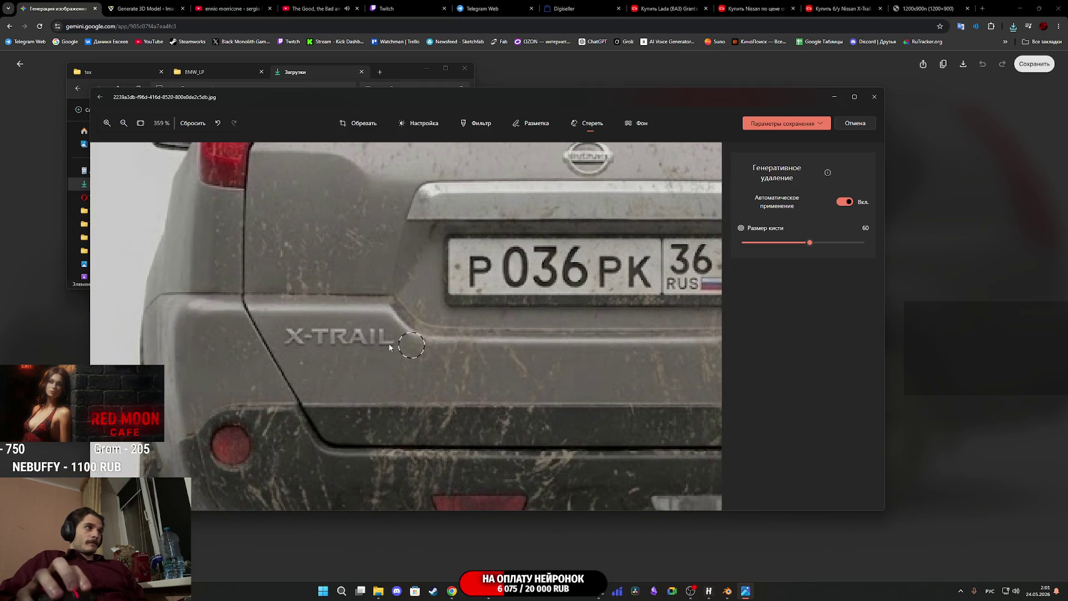
drag(291, 338, 388, 341)
- Erase the Nissan logo above the number plate and save the edited rear view
scroll(505, 314, up, 3)
scroll(504, 313, right, 2)
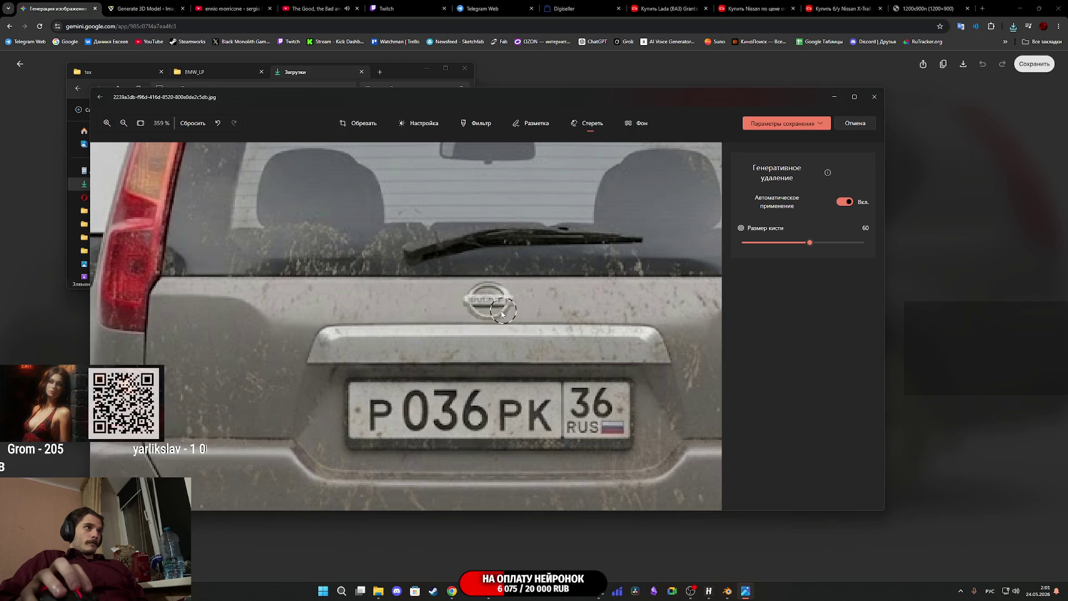
drag(473, 304, 471, 303)
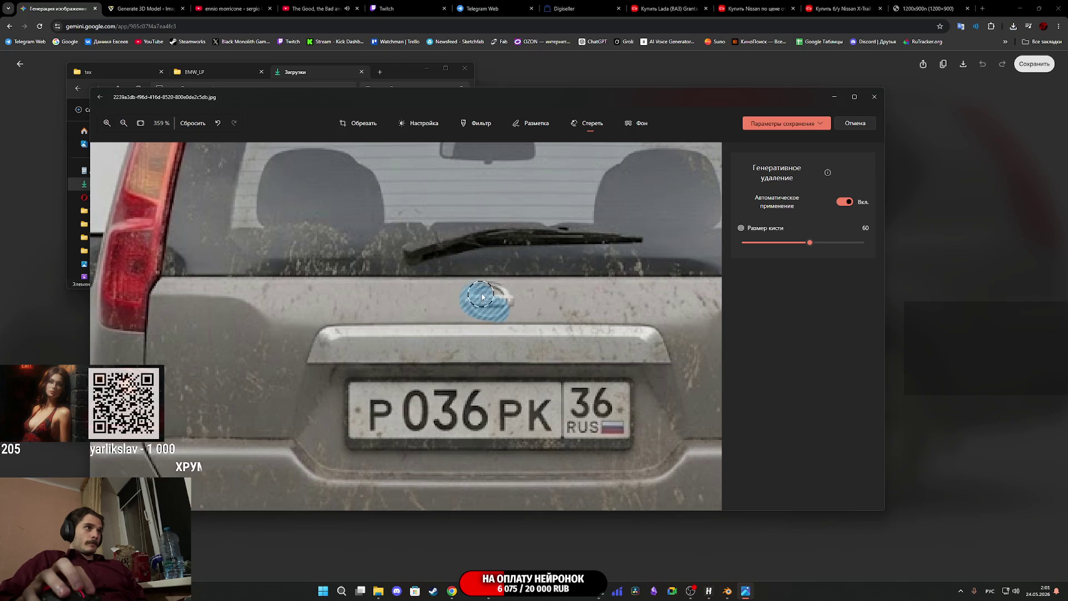
scroll(578, 315, down, 5)
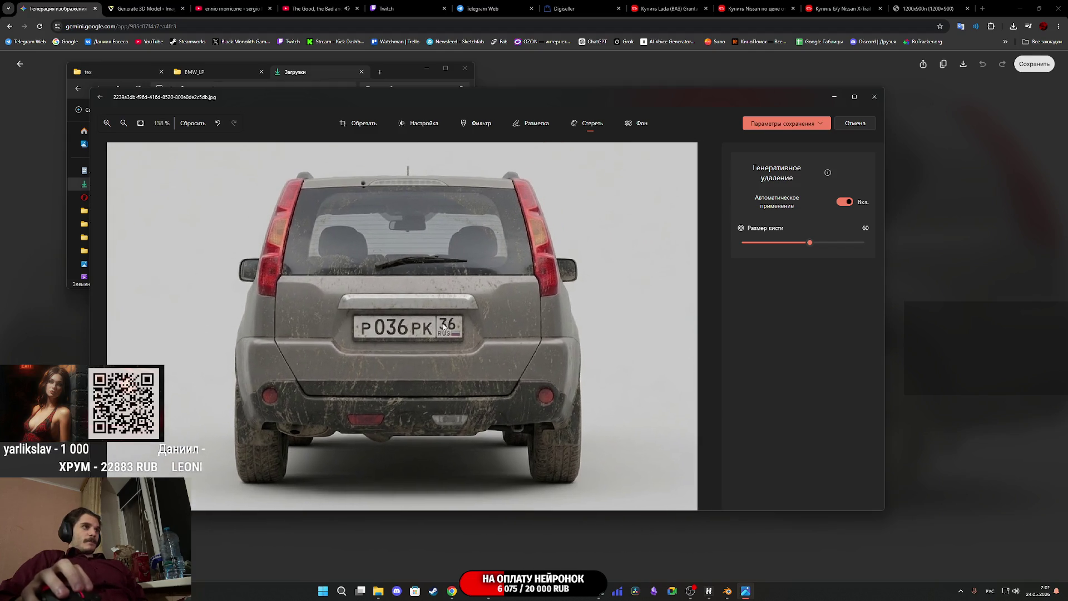
click(825, 124)
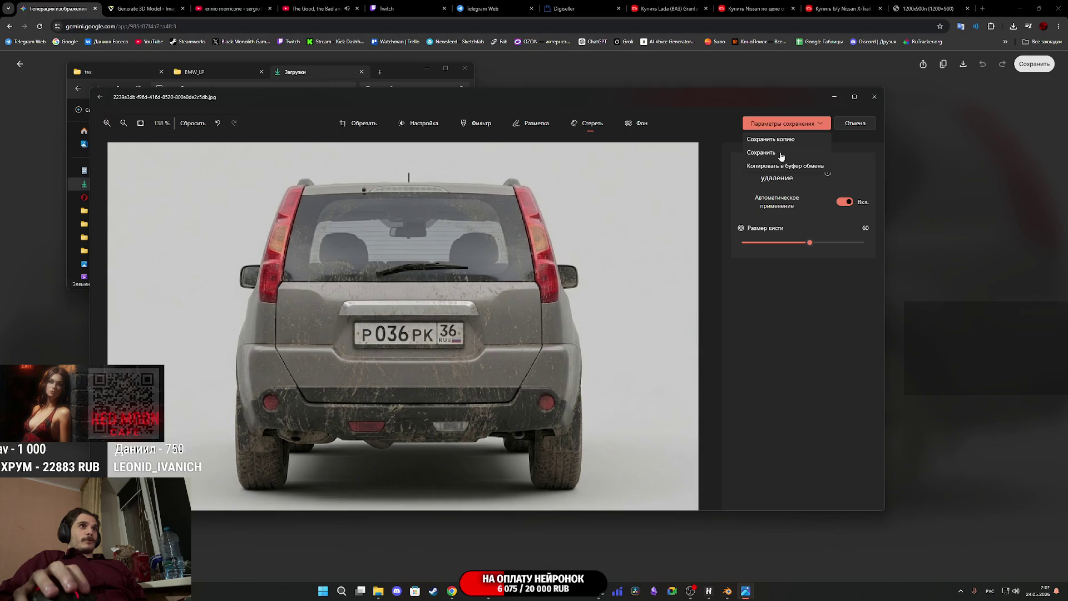
click(779, 153)
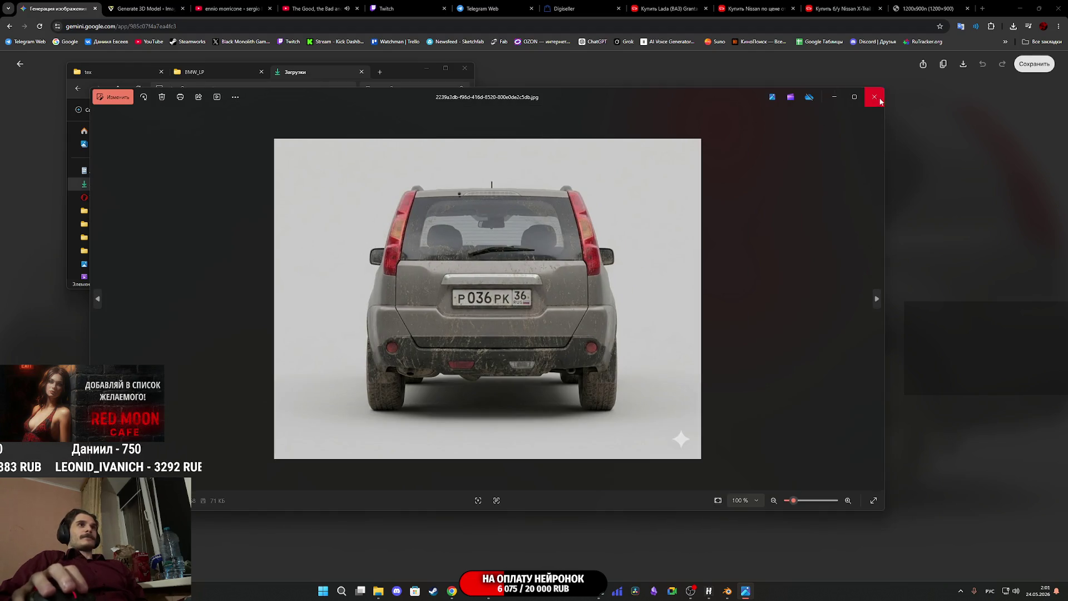
click(875, 97)
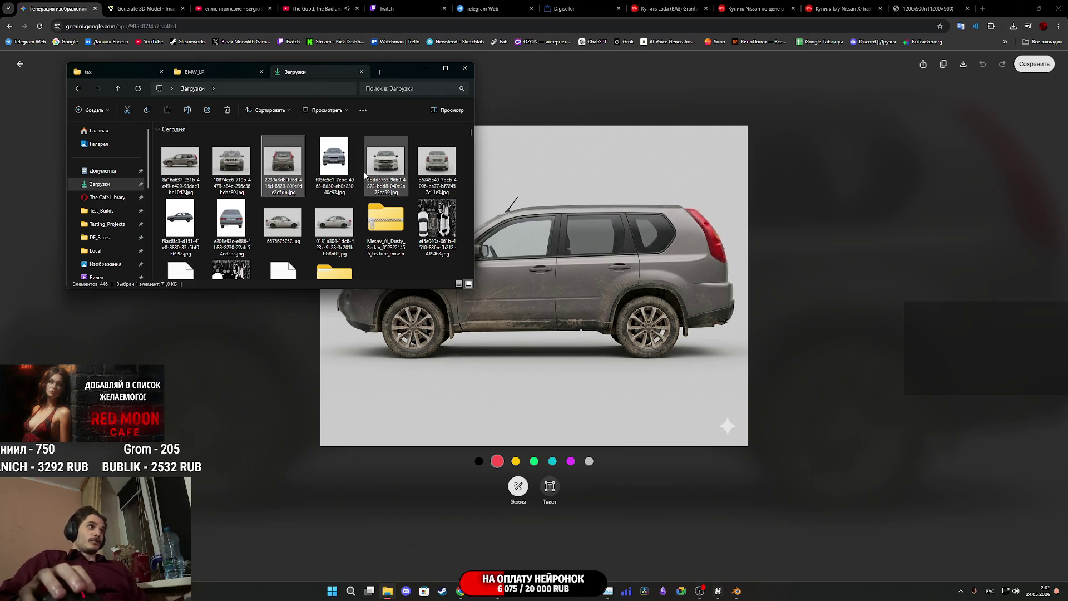
- Refresh Downloads and briefly open the Lada front-view image
click(139, 89)
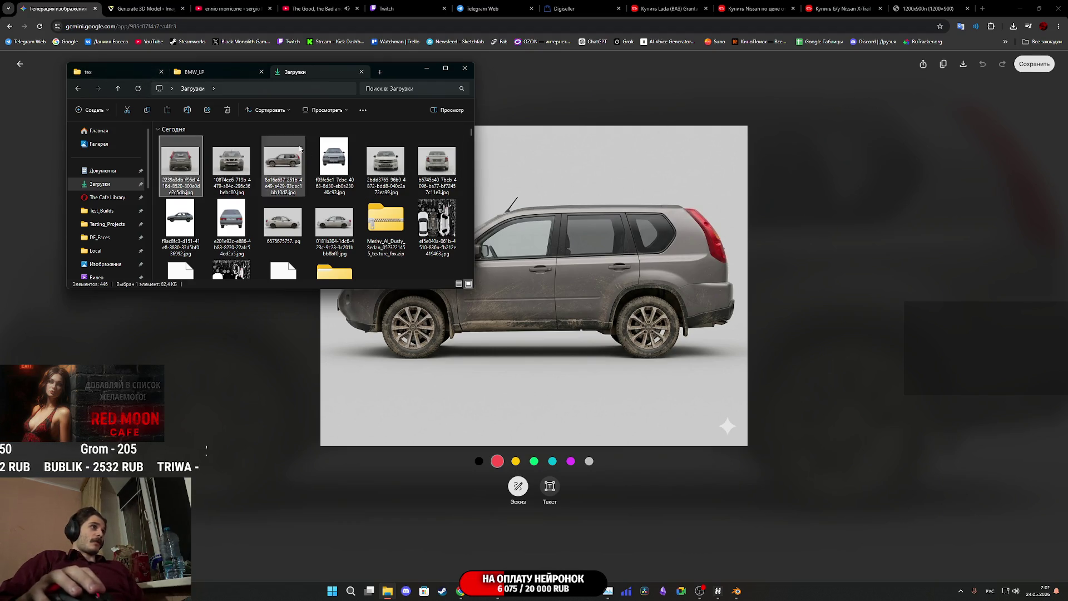
double_click(334, 164)
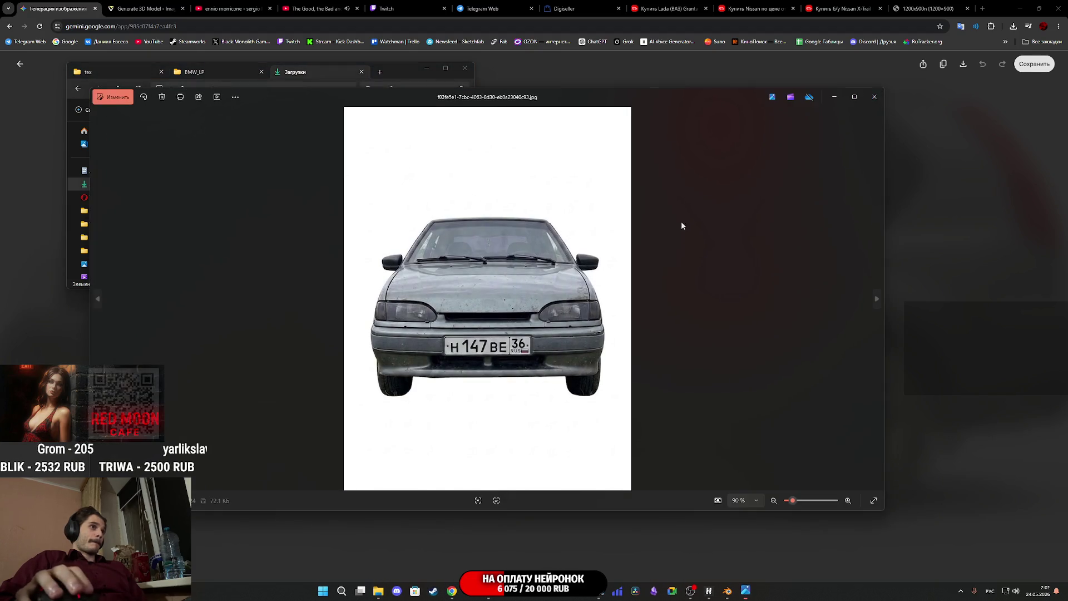
click(875, 97)
- Return to the browser's Auto.ru Nissan X-Trail listing and close its photo gallery
click(825, 163)
click(890, 109)
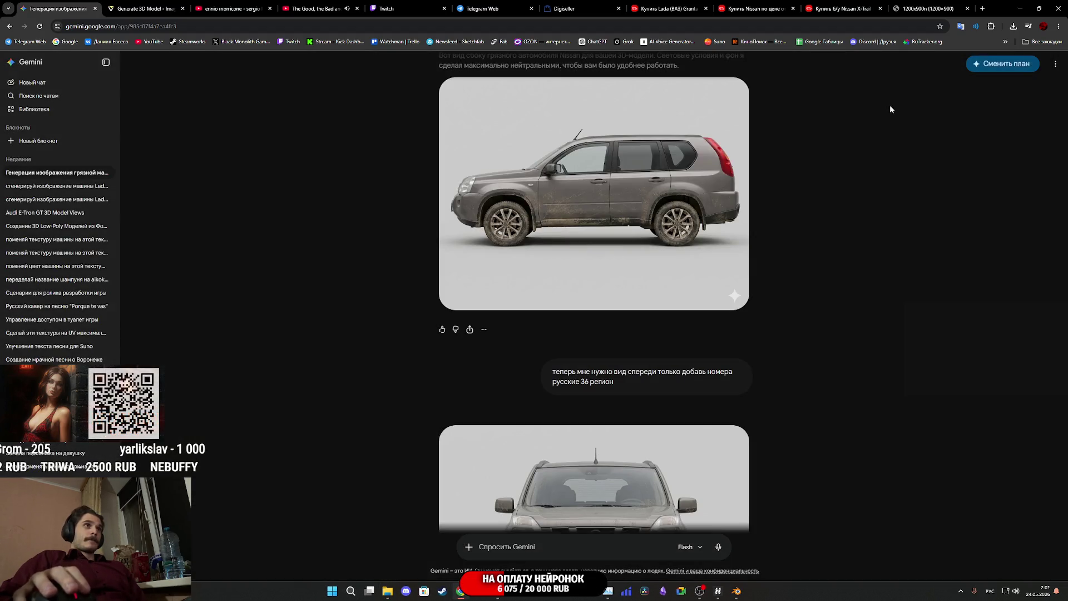
click(836, 10)
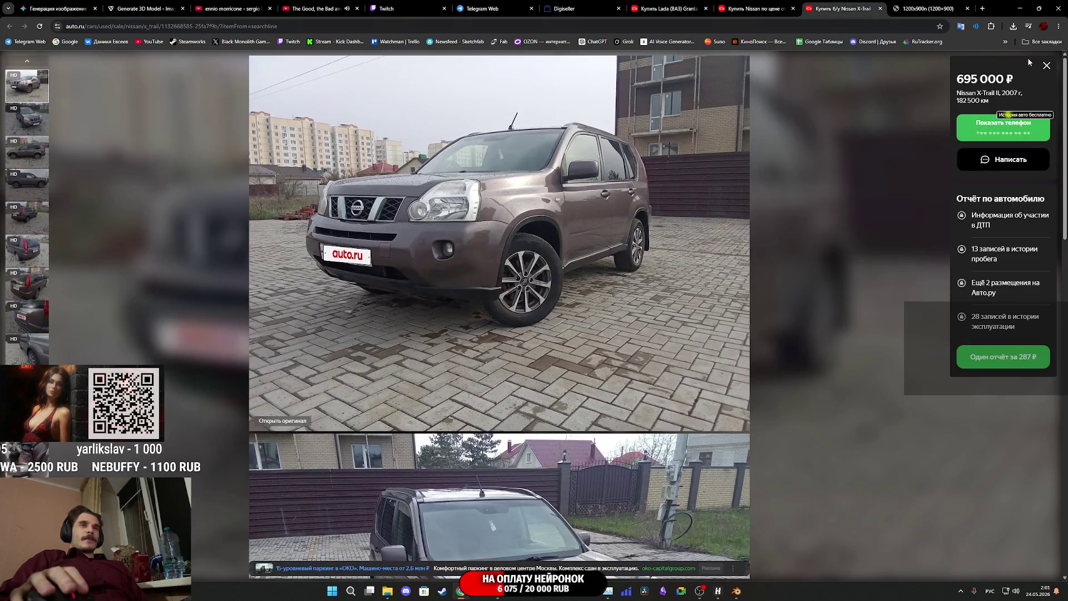
click(1047, 66)
- Search Auto.ru for haval and show all Haval cars for sale
click(381, 67)
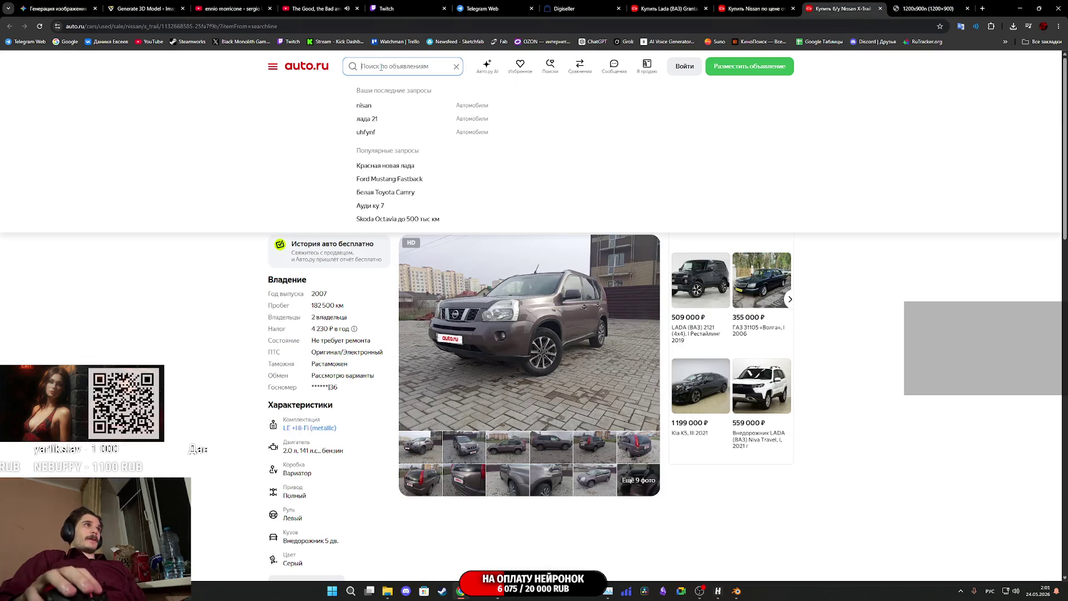
text(ha)
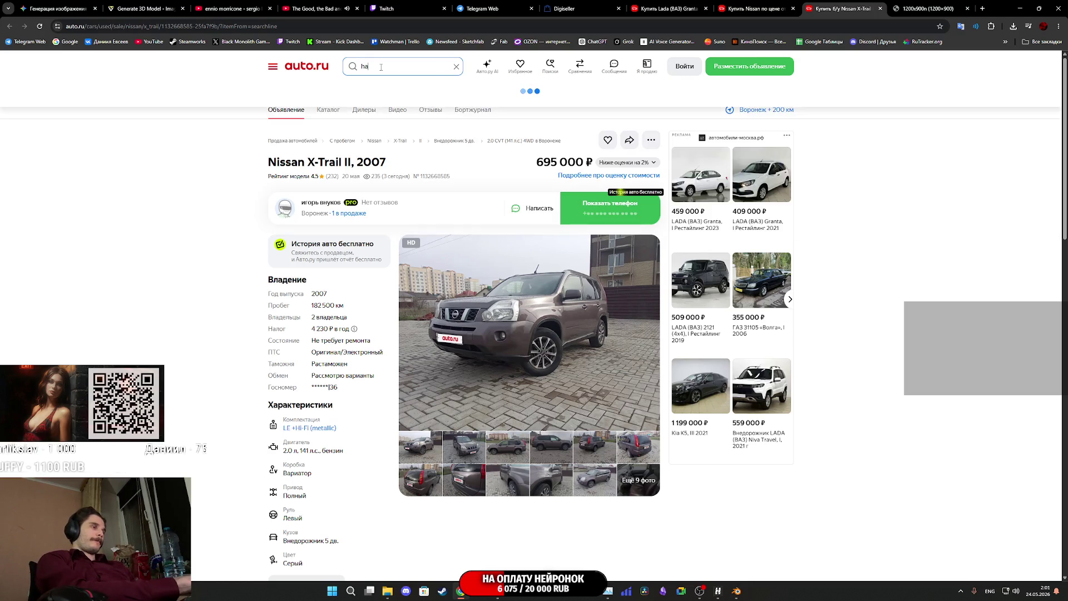
text(val)
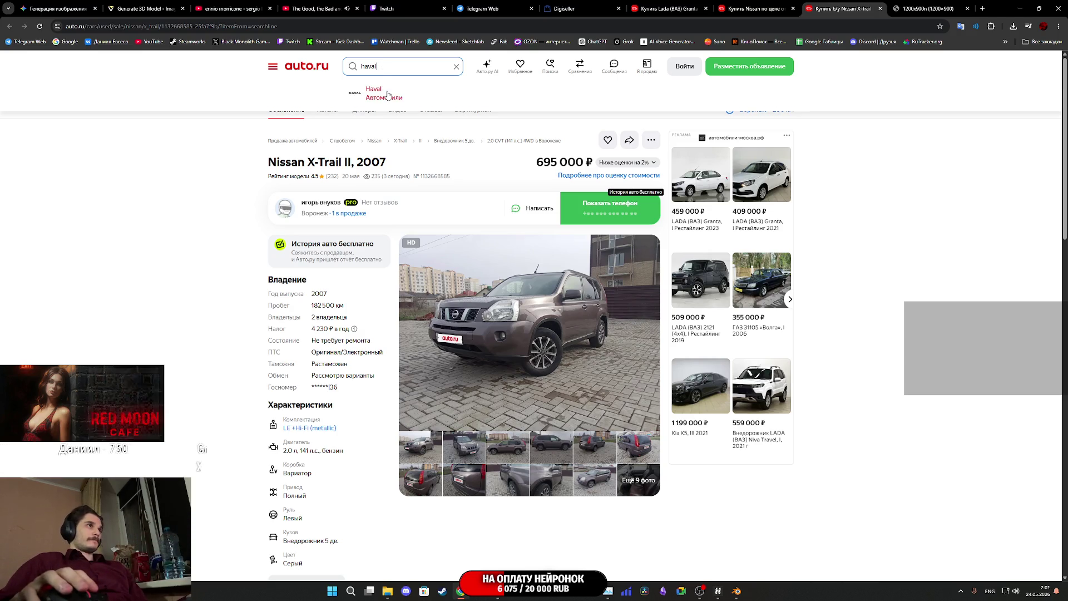
click(388, 94)
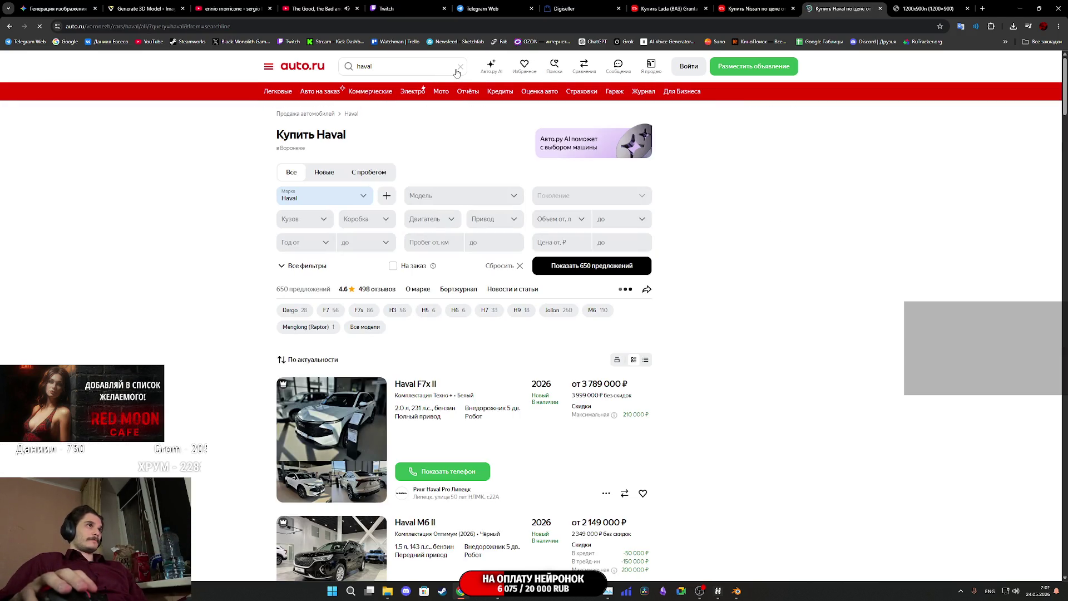
- Scroll through the 650 Haval offers, mostly new 2026 H7 and F7 II models
scroll(433, 227, down, 3)
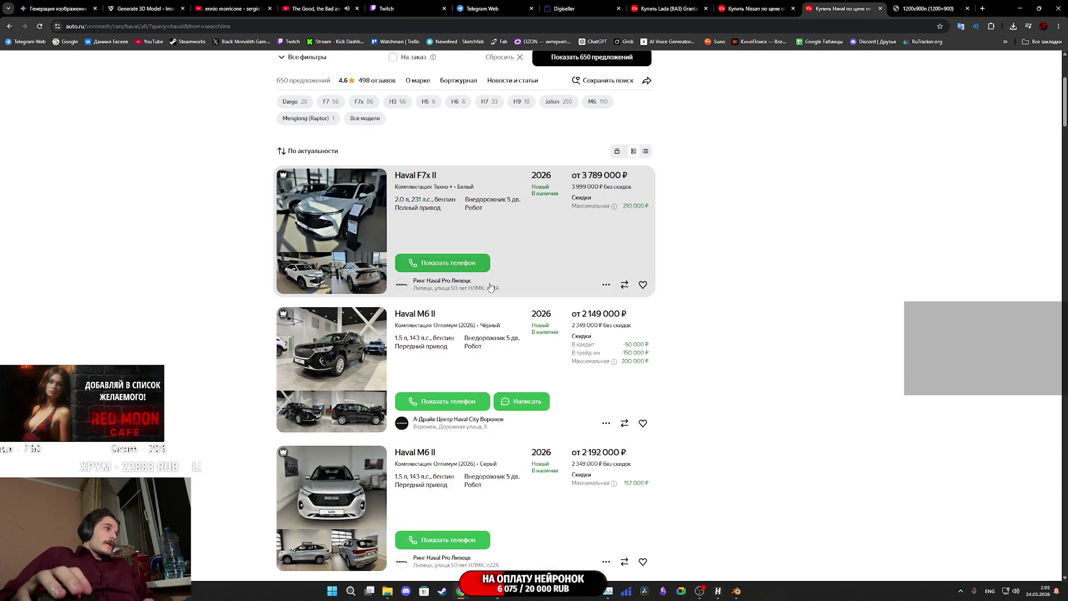
scroll(537, 307, down, 1)
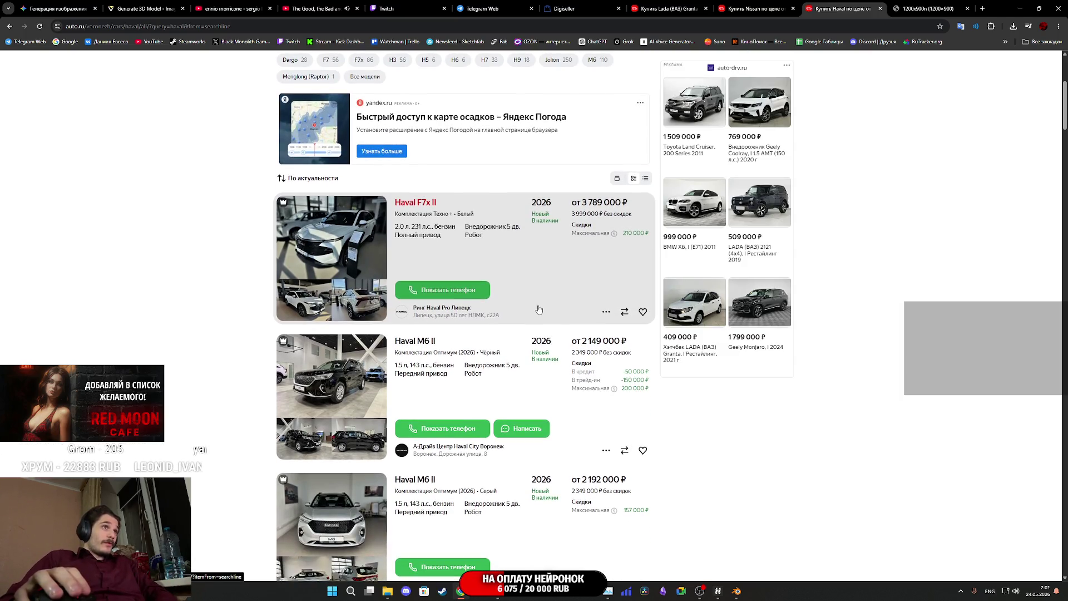
scroll(531, 313, down, 5)
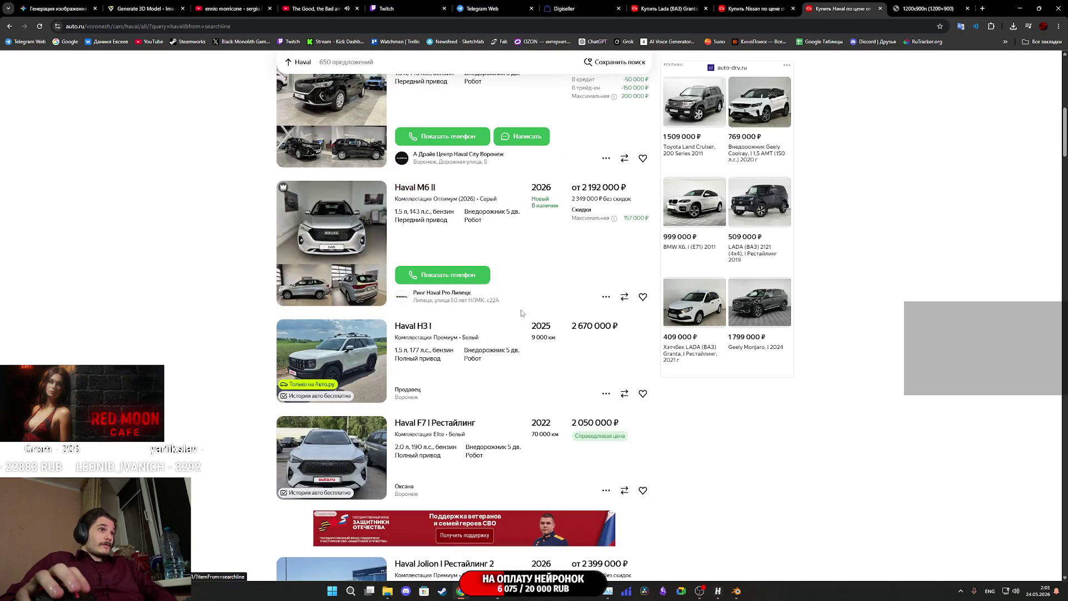
scroll(521, 313, down, 7)
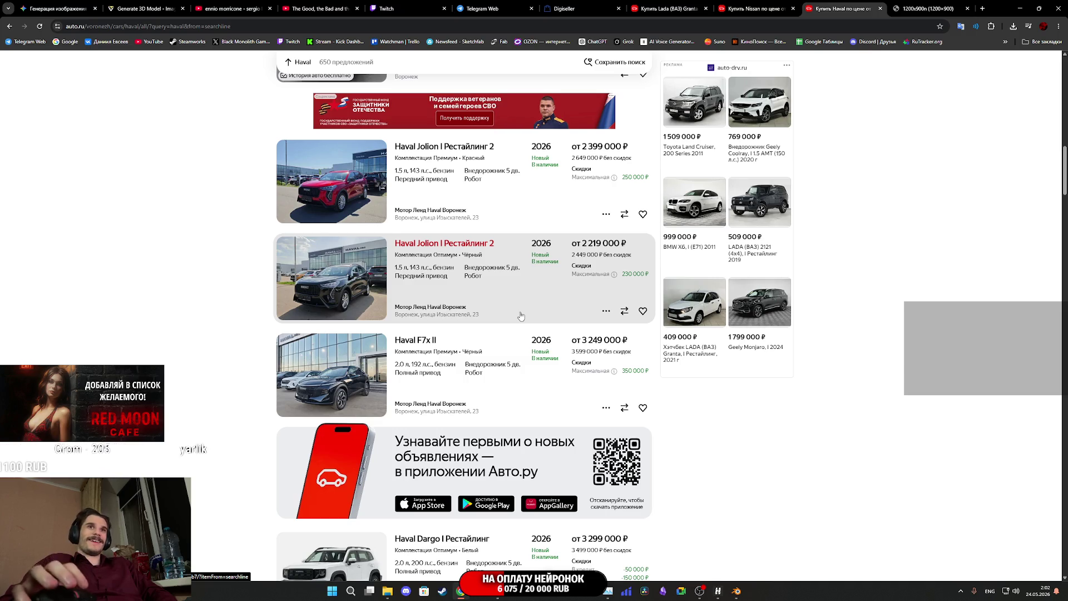
scroll(522, 356, down, 3)
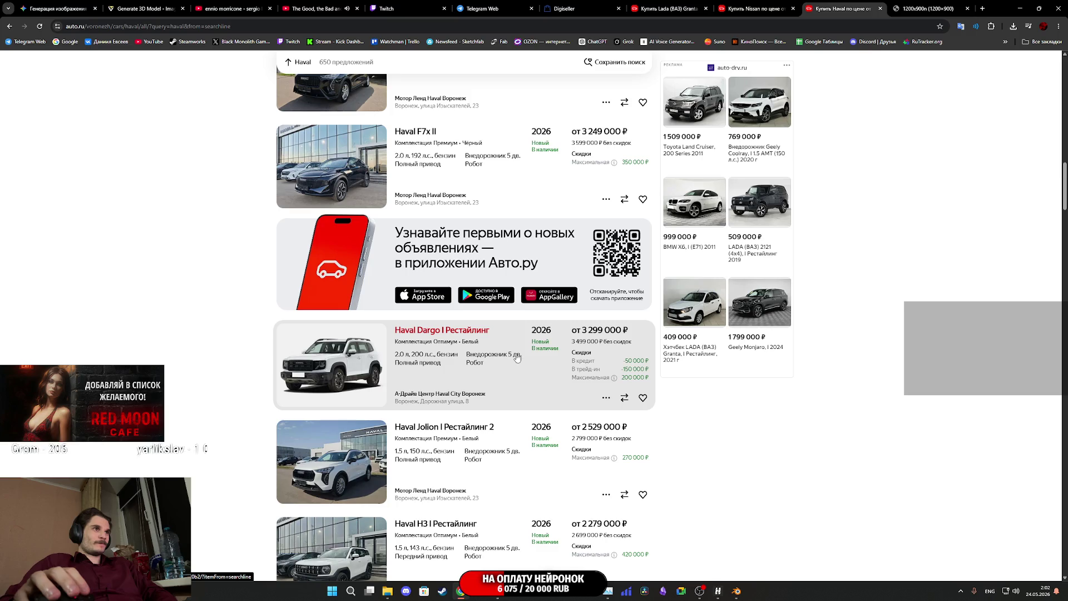
scroll(517, 357, down, 3)
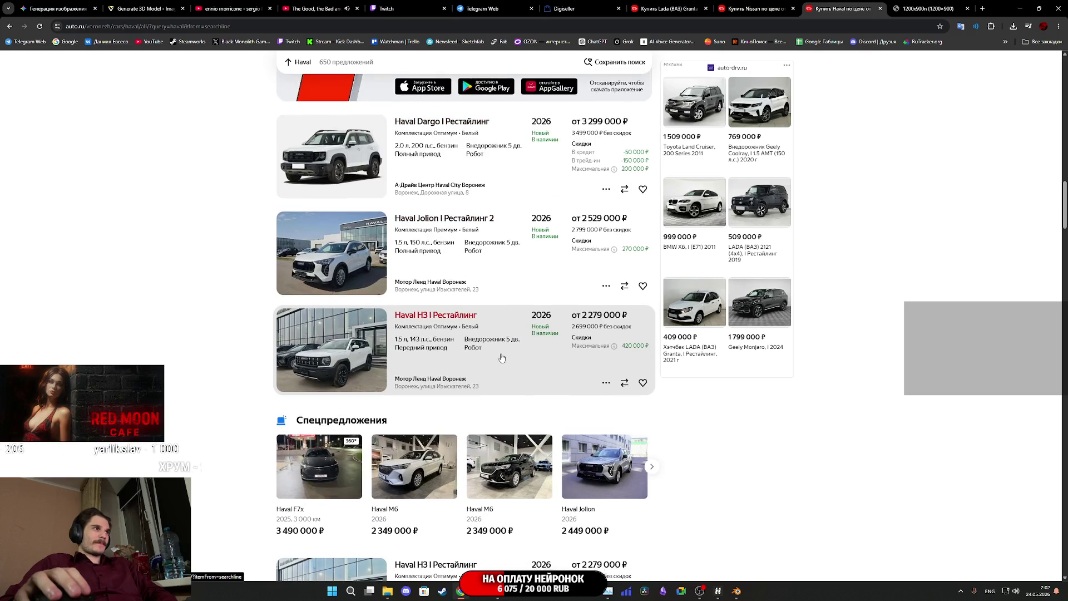
scroll(493, 355, down, 4)
scroll(485, 352, down, 3)
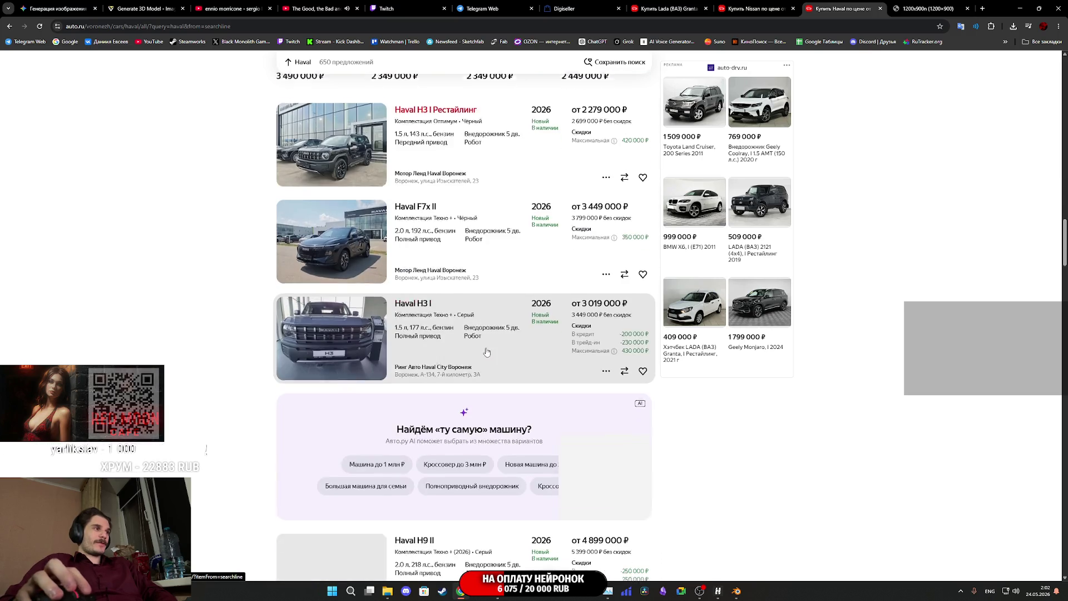
scroll(485, 352, down, 6)
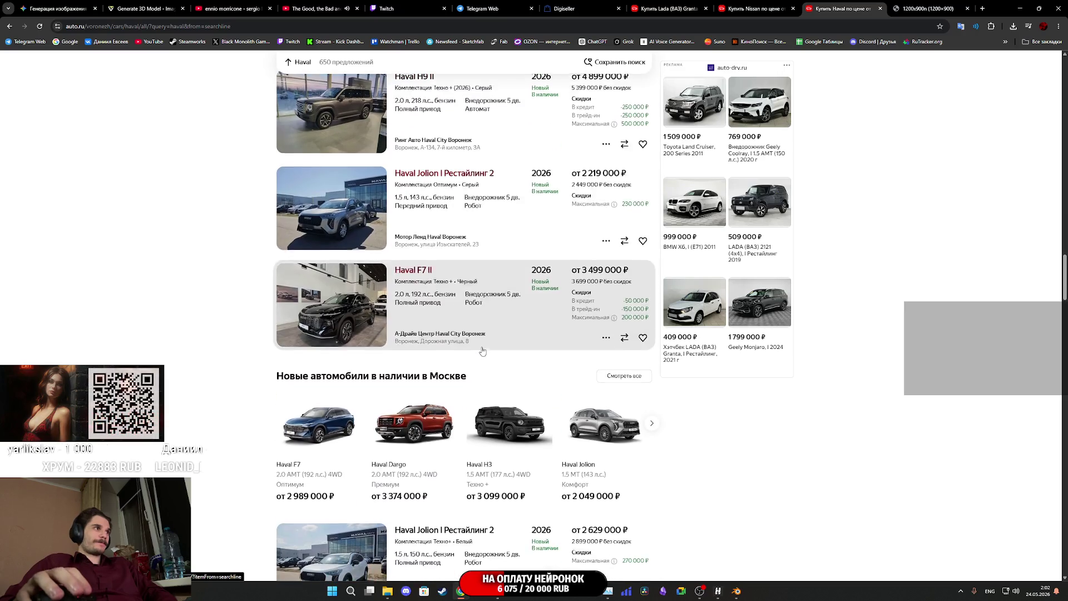
scroll(482, 351, down, 3)
scroll(482, 351, down, 4)
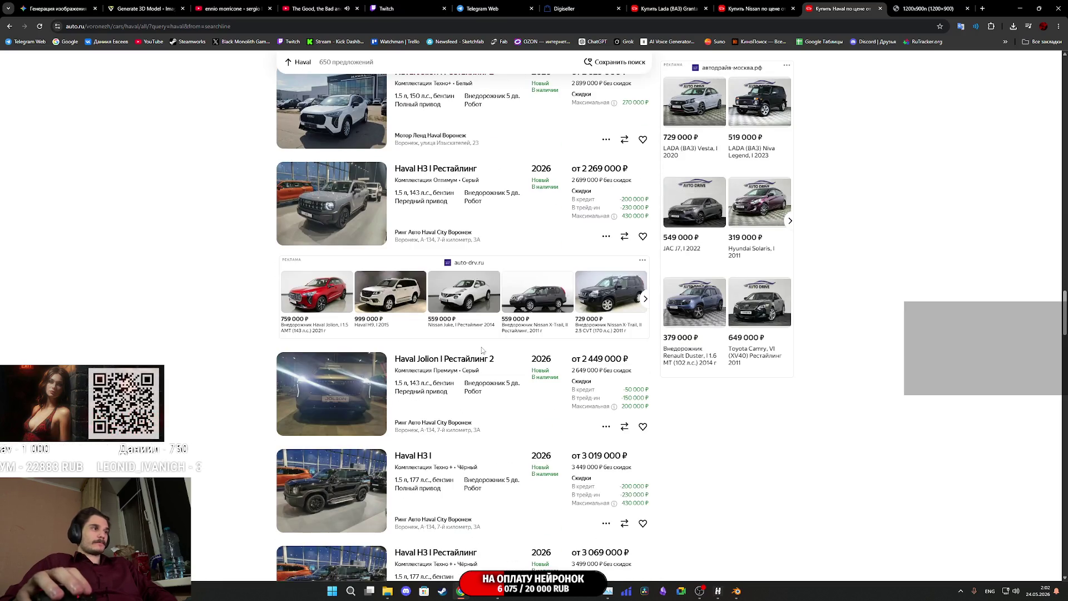
scroll(480, 349, down, 3)
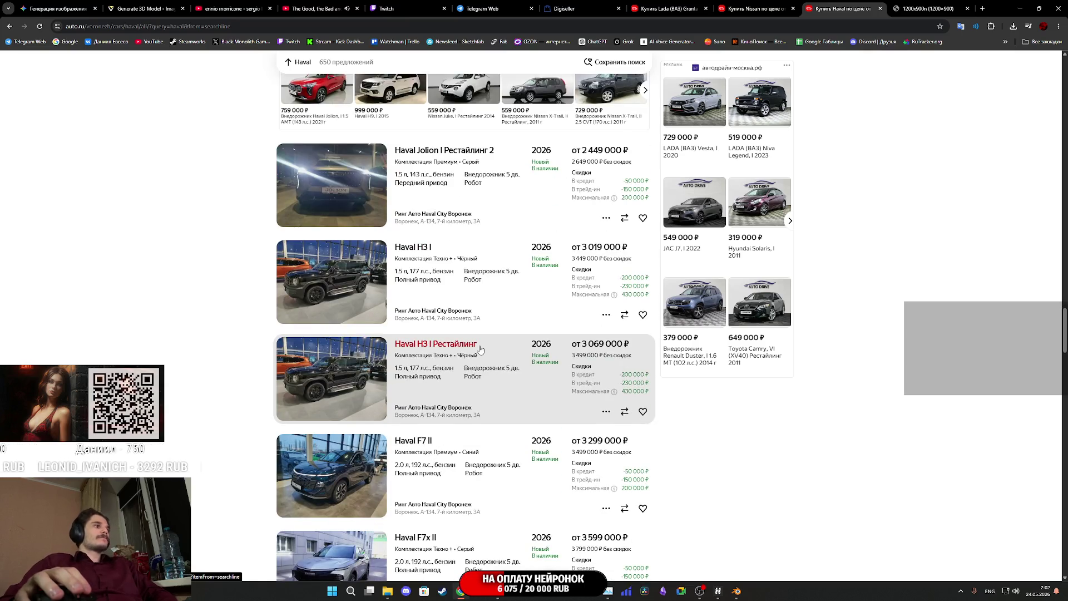
scroll(481, 349, down, 6)
scroll(477, 347, down, 3)
scroll(476, 346, down, 5)
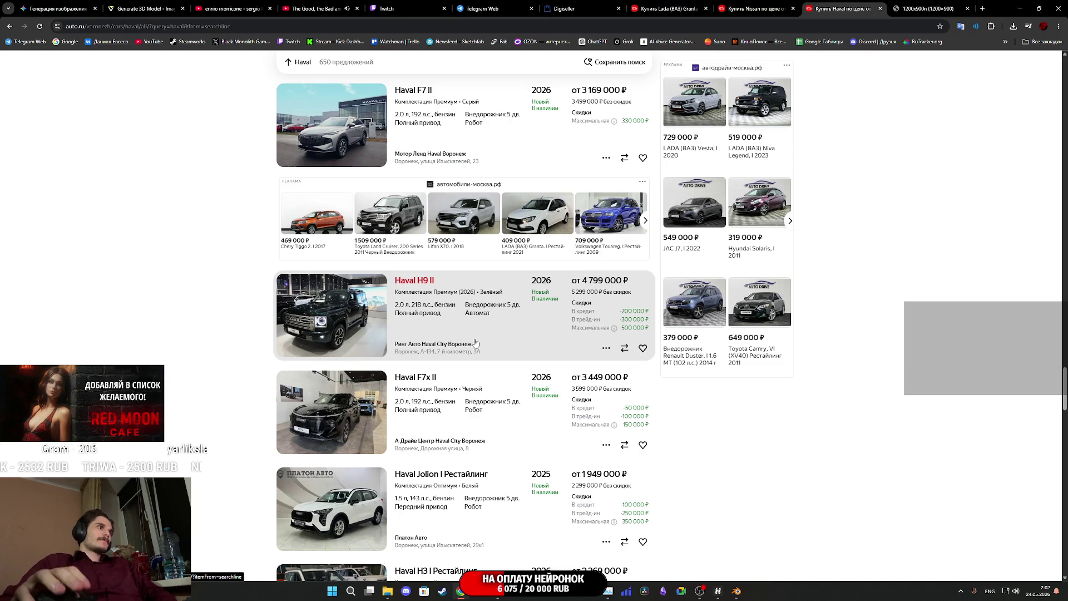
scroll(476, 343, down, 4)
scroll(478, 344, down, 4)
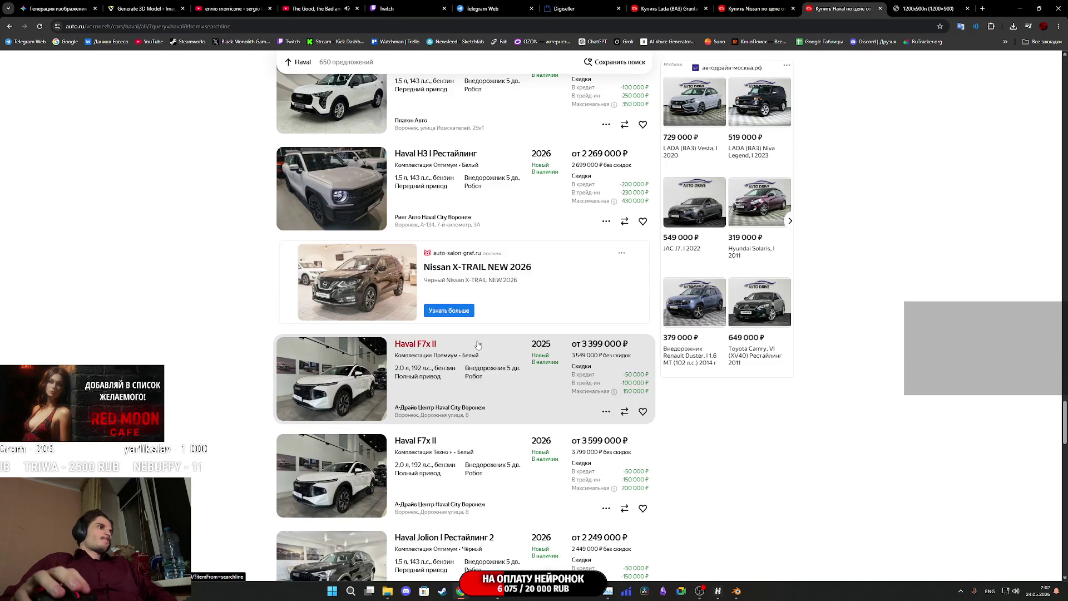
scroll(477, 344, down, 4)
scroll(478, 345, down, 3)
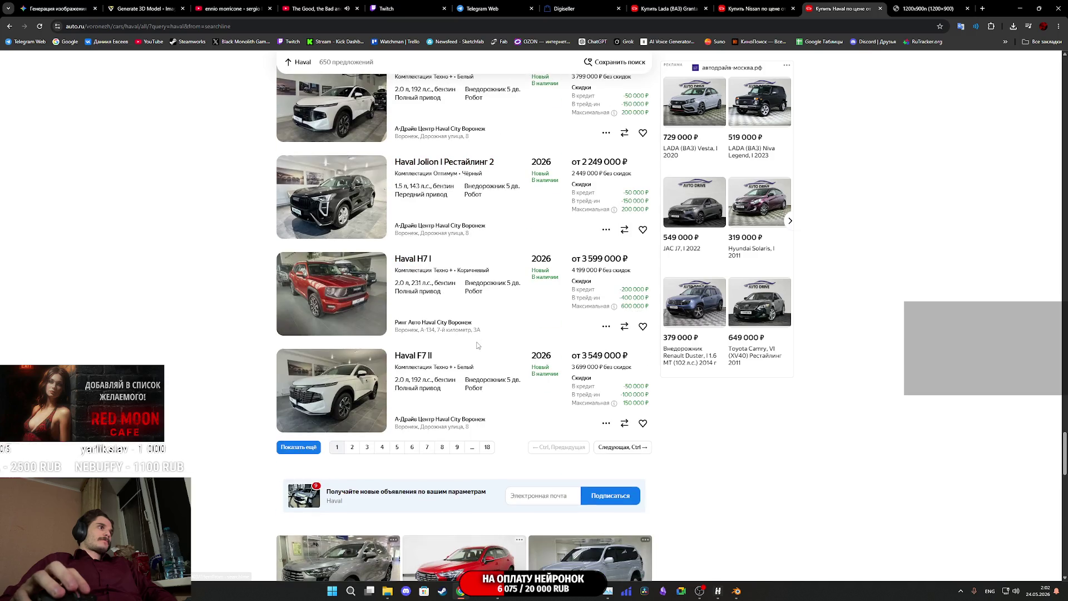
click(984, 9)
- Search Google for 'haval yandex go' and open the Haval Jolion result in the background
text(haval yan)
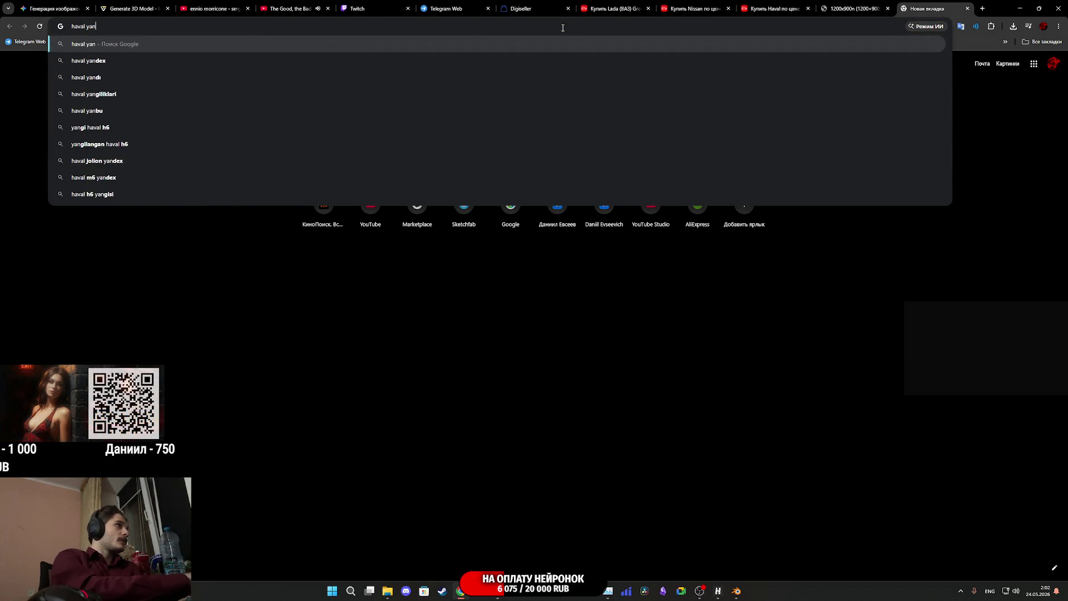
text(dex )
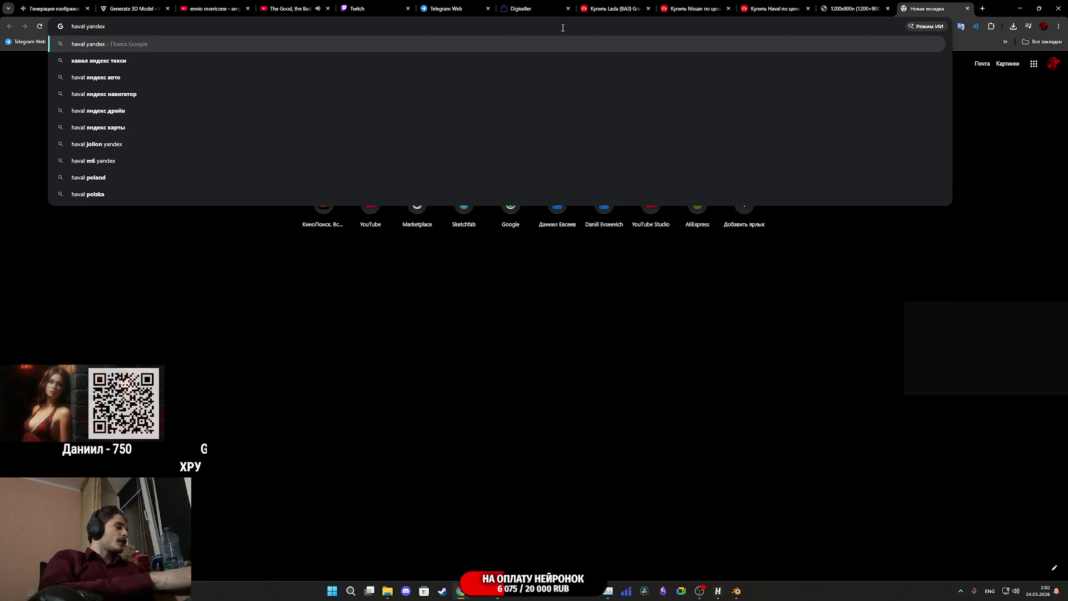
text(go)
key(Return)
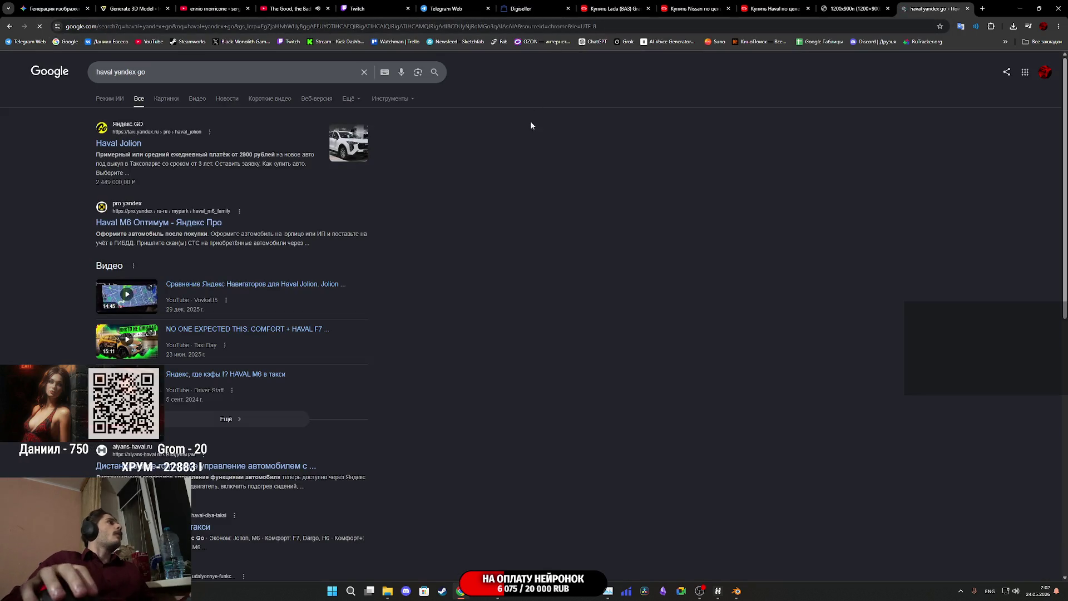
middle_click(123, 146)
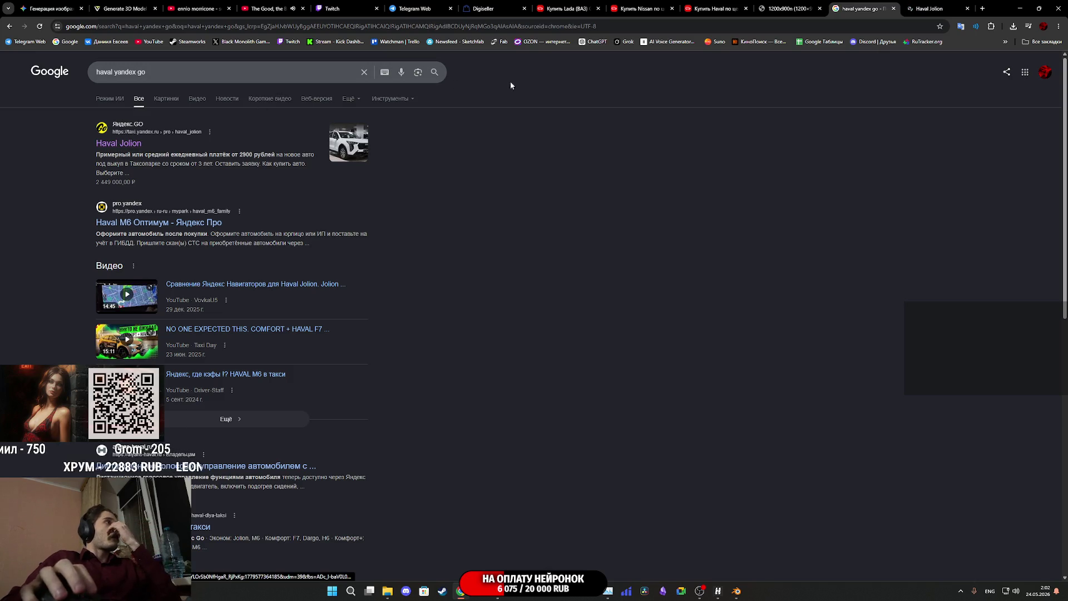
- Look over the Yandex Pro Haval Jolion offer page at 2 449 000 ₽, then close it
click(920, 6)
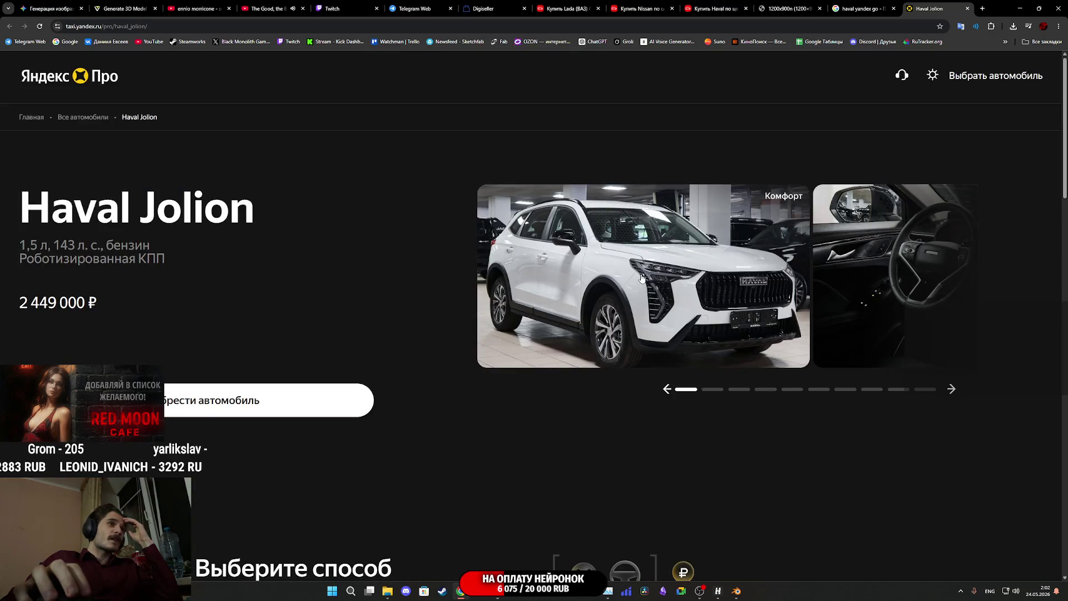
scroll(638, 277, down, 4)
scroll(633, 268, up, 2)
scroll(633, 268, down, 12)
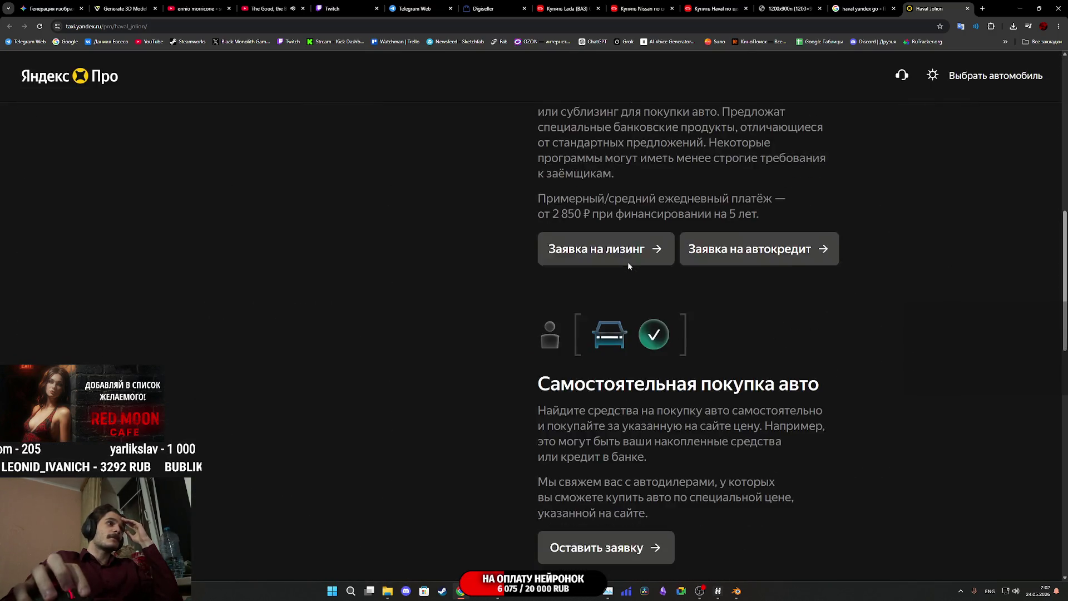
scroll(627, 265, down, 10)
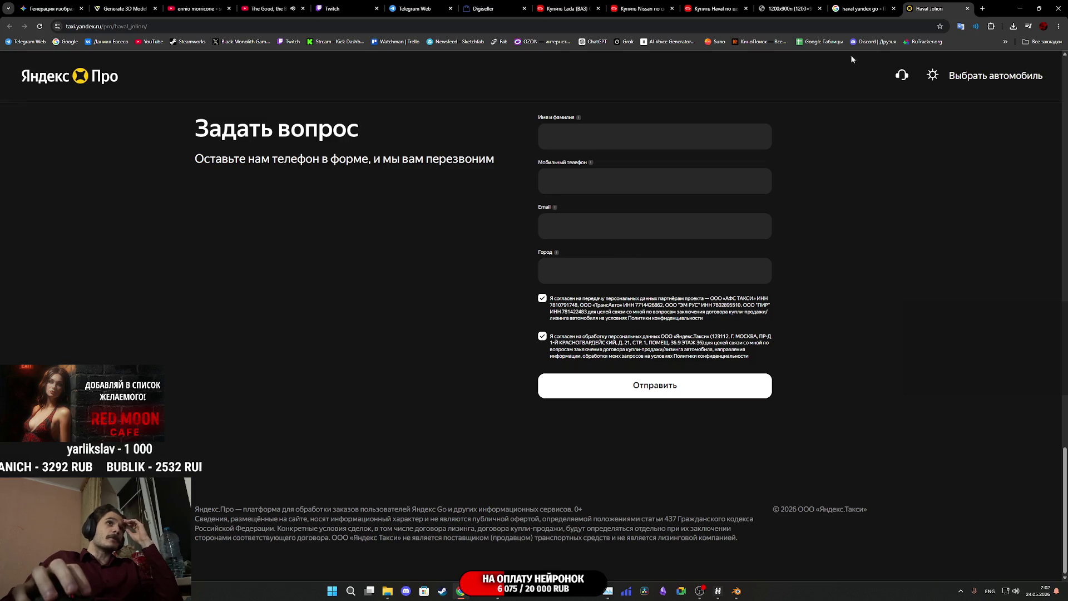
middle_click(939, 4)
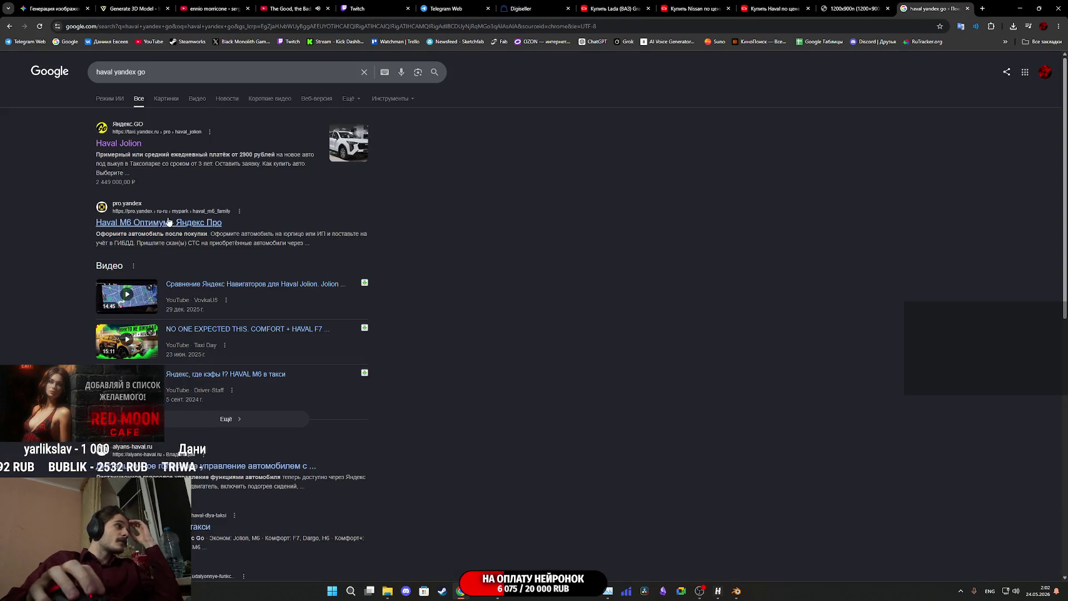
- Copy the first yellow Haval Jolion Yandex taxi photo from Google Images results
click(164, 100)
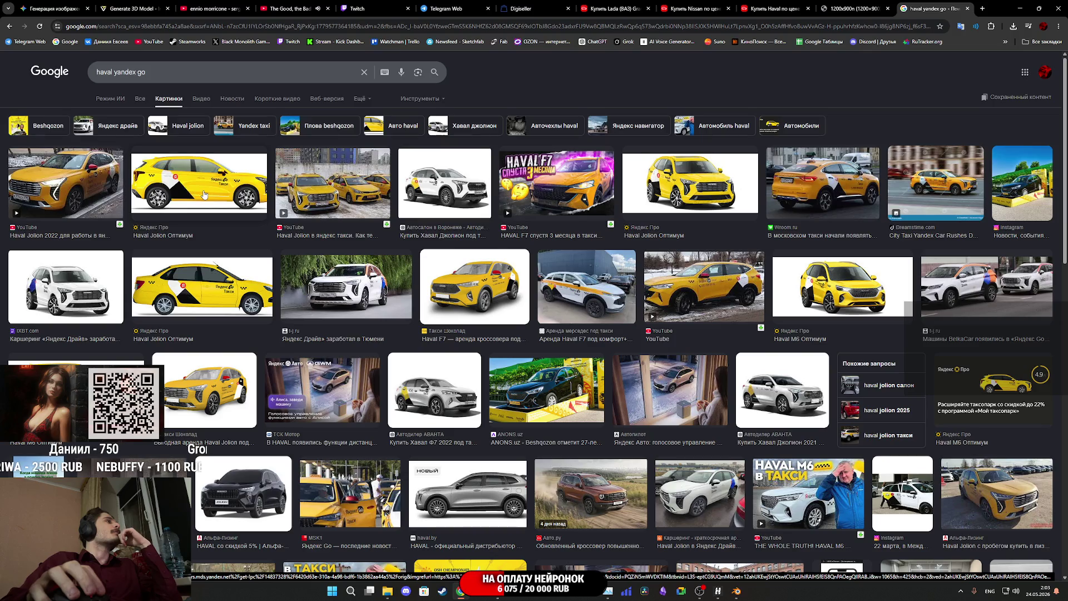
click(91, 181)
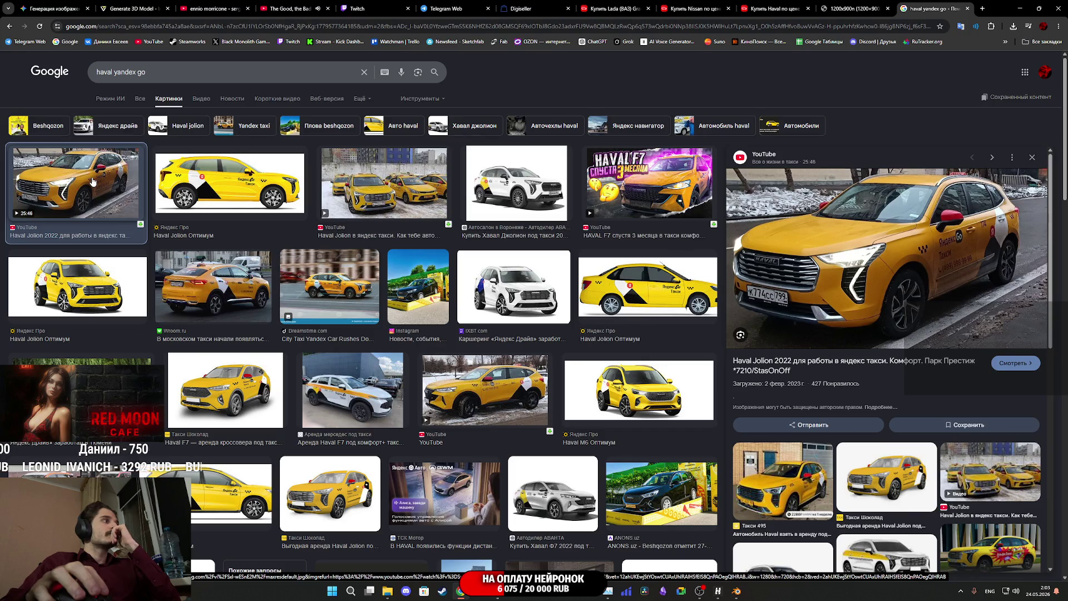
right_click(866, 269)
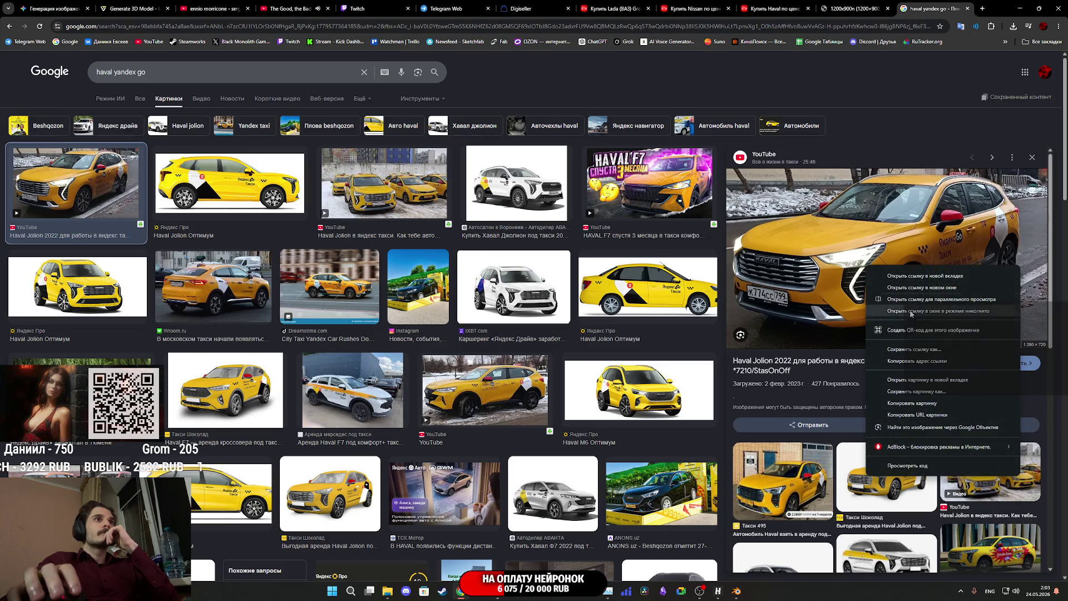
click(926, 404)
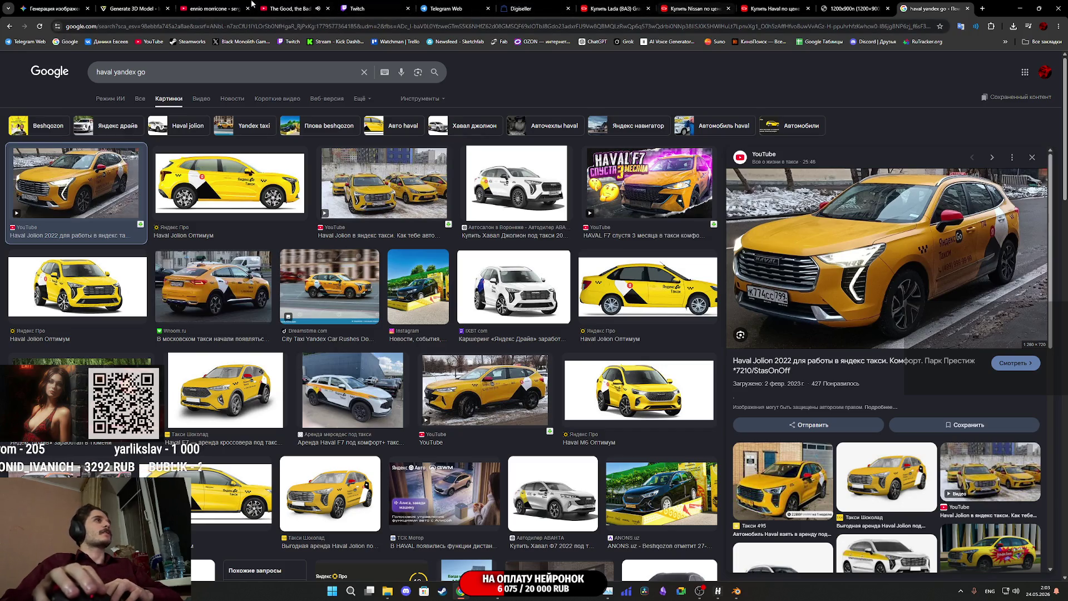
click(37, 6)
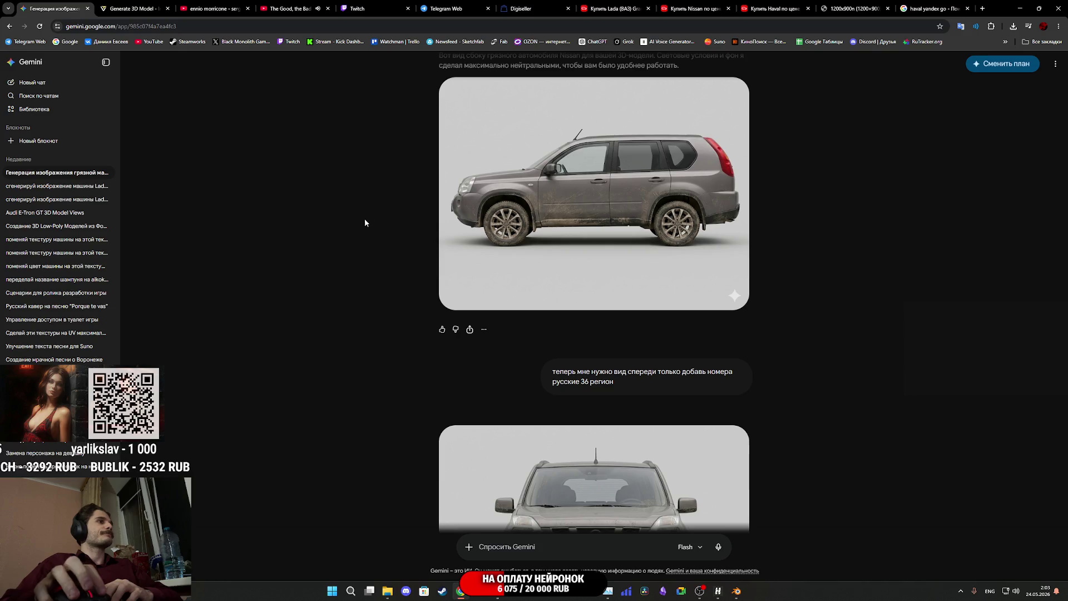
- Select the earlier dirty side-view prompt and paste it into a new empty chat
scroll(356, 221, up, 3)
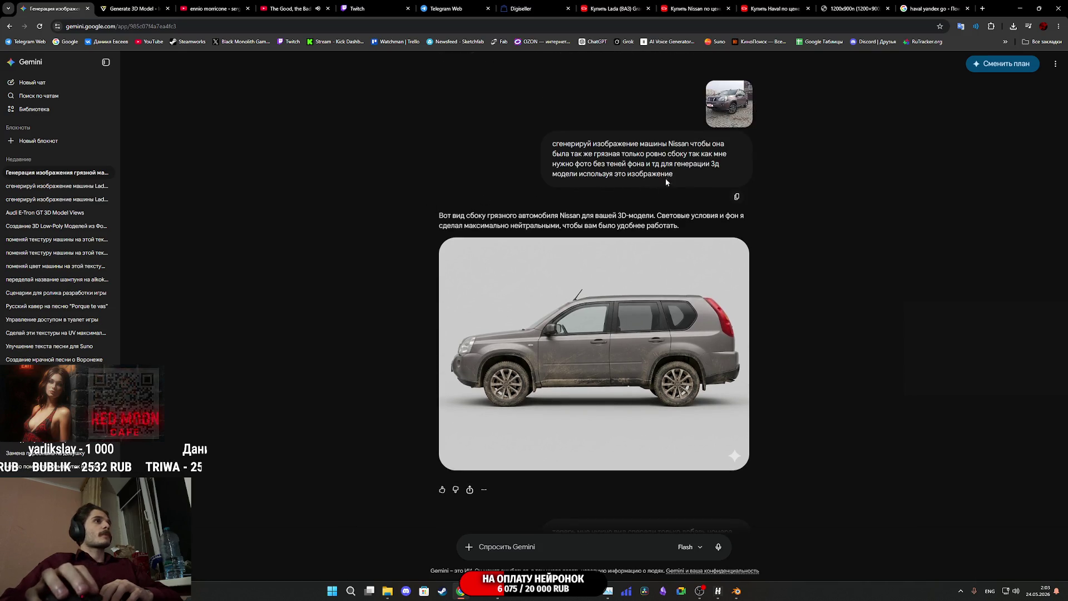
drag(682, 172, 419, 141)
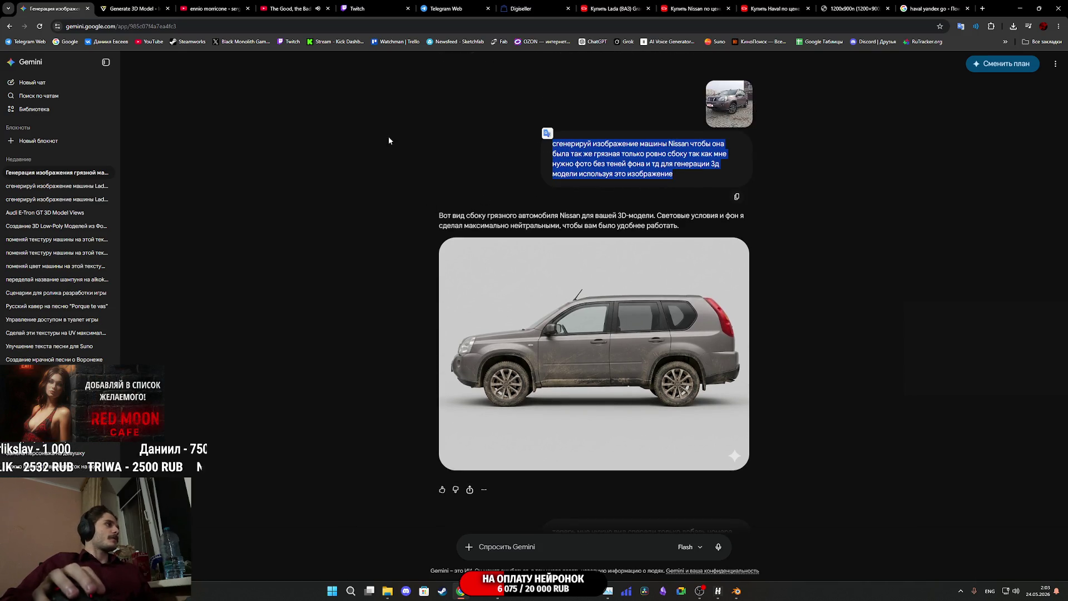
click(105, 63)
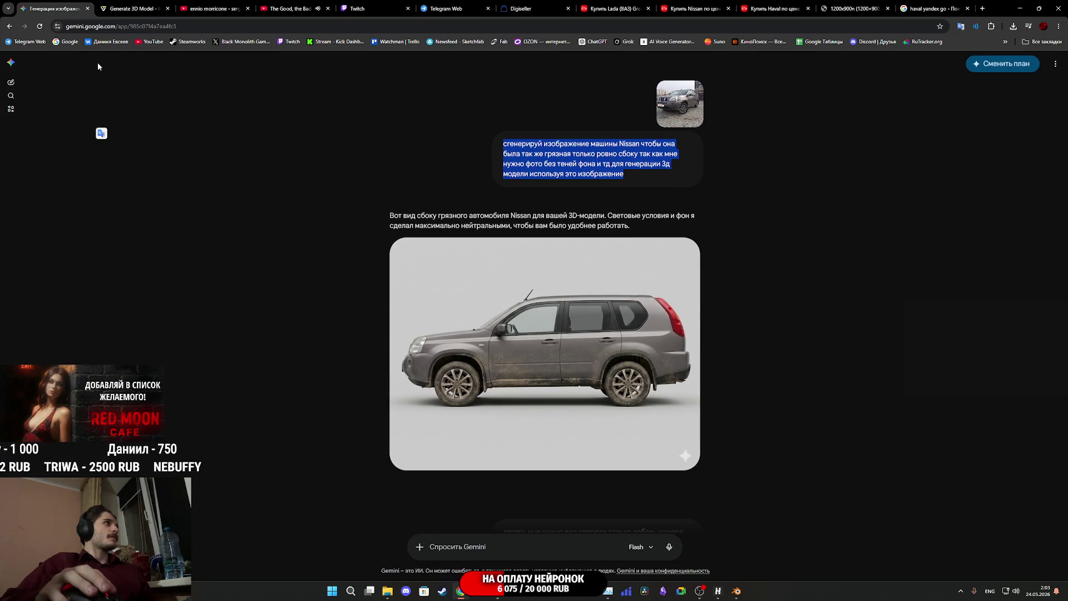
click(11, 62)
click(33, 81)
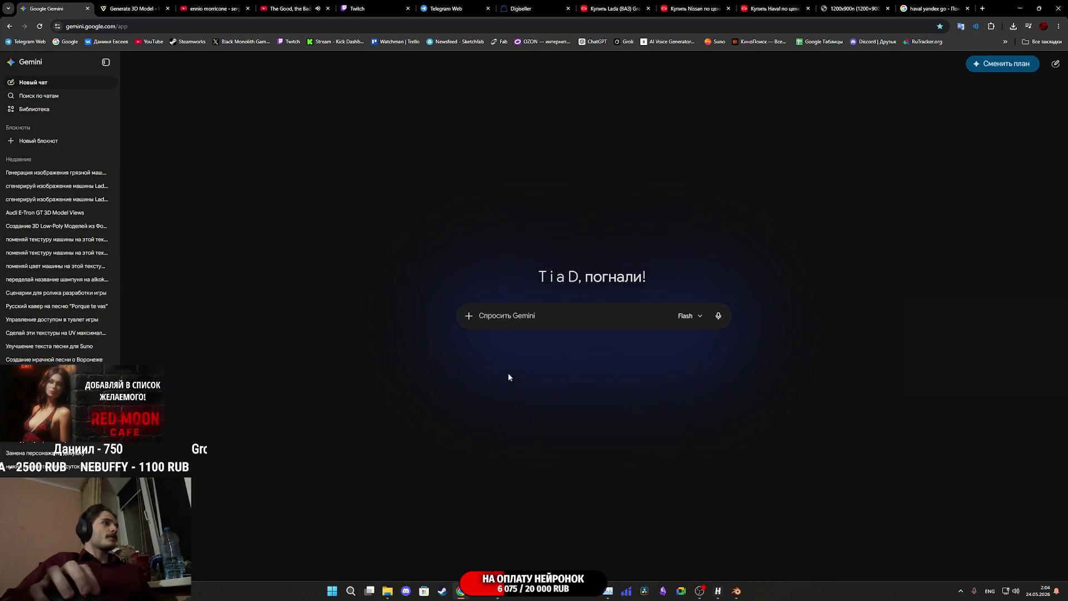
text(сгенерируй изображение машины Nissan чтобы она была так же грязная только ровно сбоку так как мне нужно фото без теней фона и тд для генерации 3д модели используя это изображение)
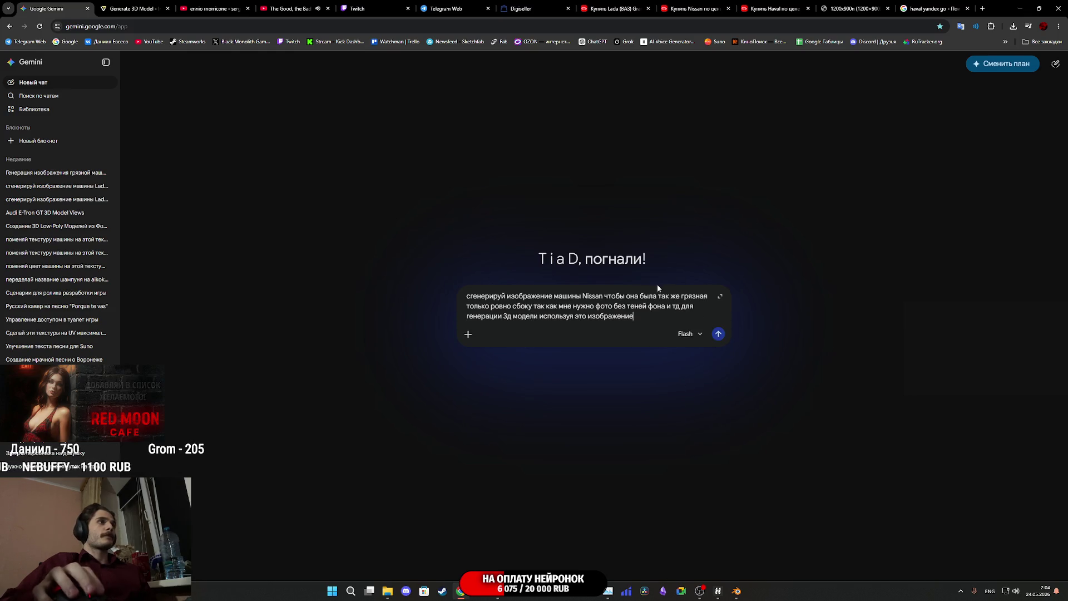
- Replace Nissan with haval in the pasted prompt
drag(590, 295, 585, 295)
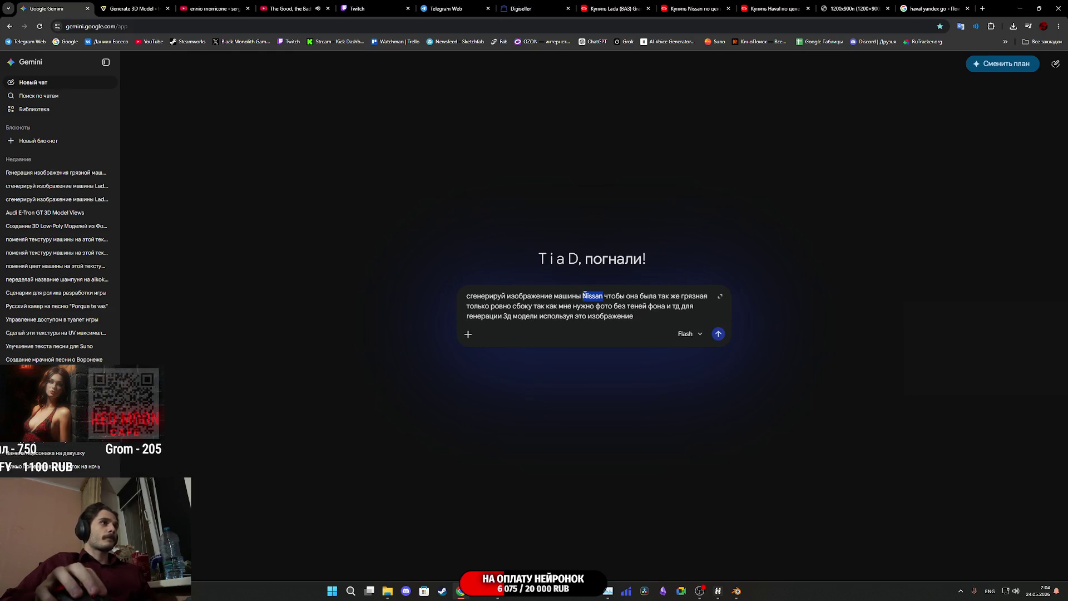
text(haval)
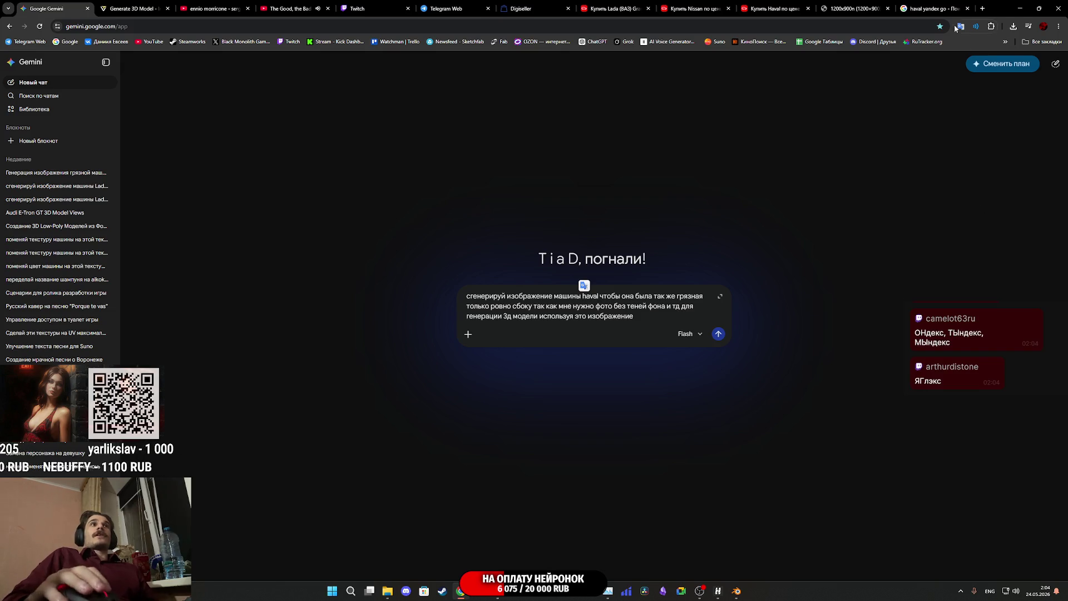
click(983, 8)
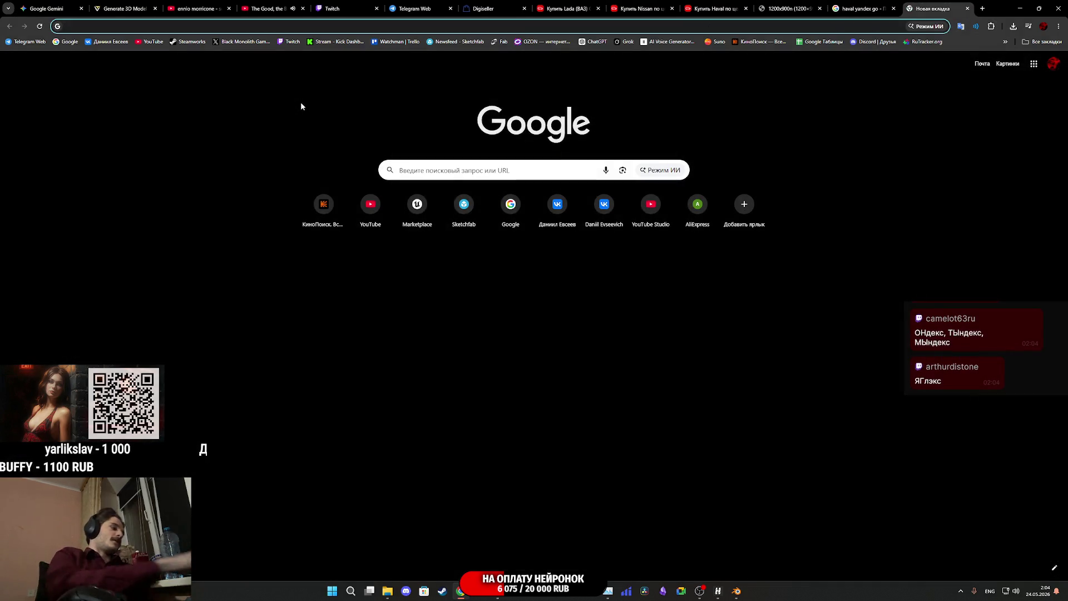
- Switch the new tab to Yandex search and search 'что это значит'
text(yande)
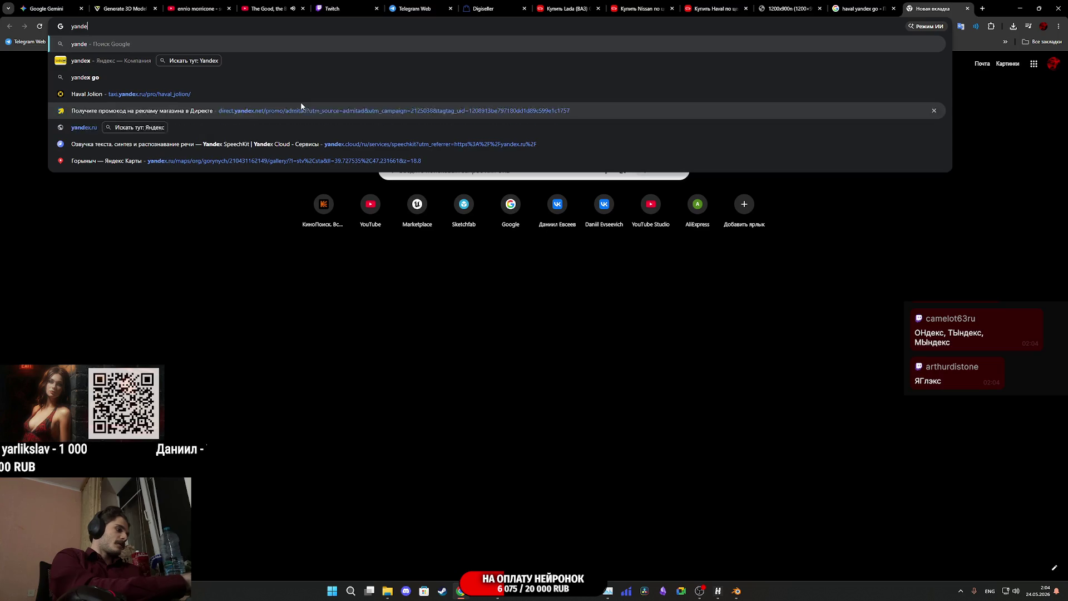
text(x)
key(Tab)
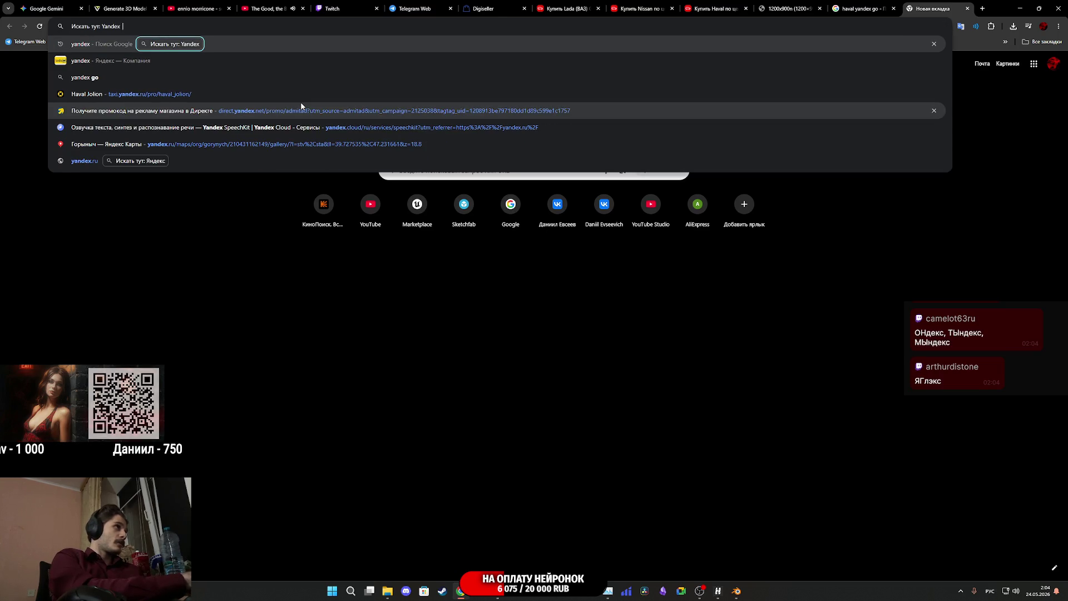
text(что это)
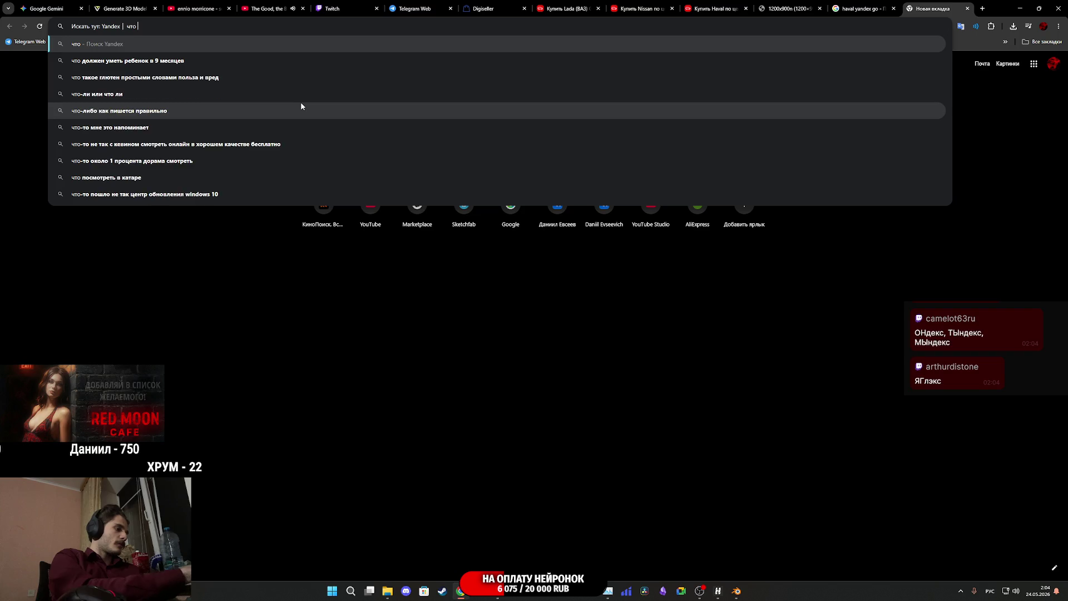
text( значит)
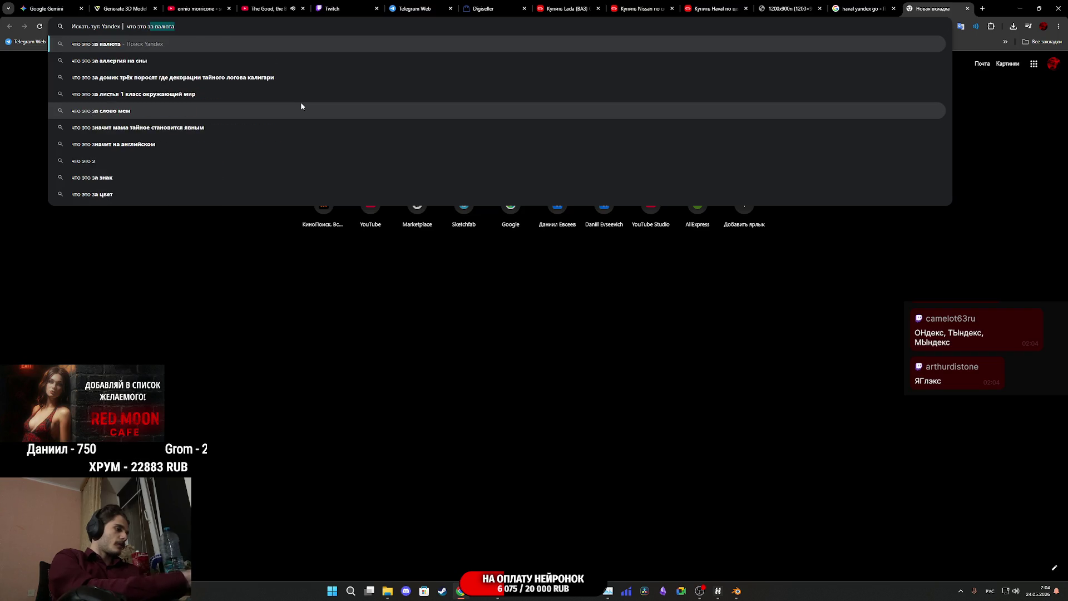
key(Return)
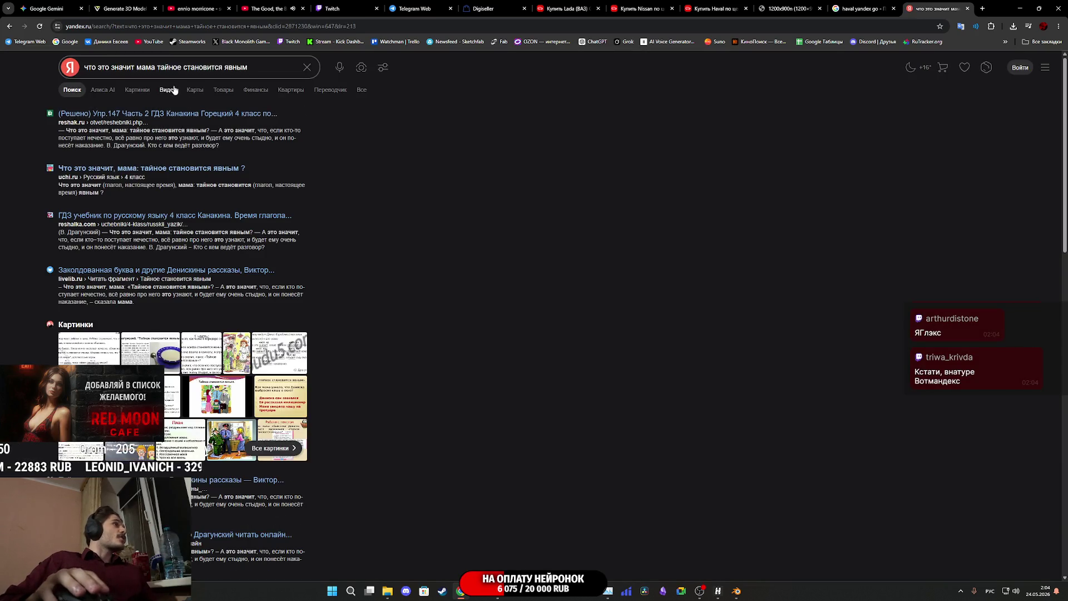
- Search Yandex for 'что значит название яндекс' and open the Dzen article about the name
click(307, 68)
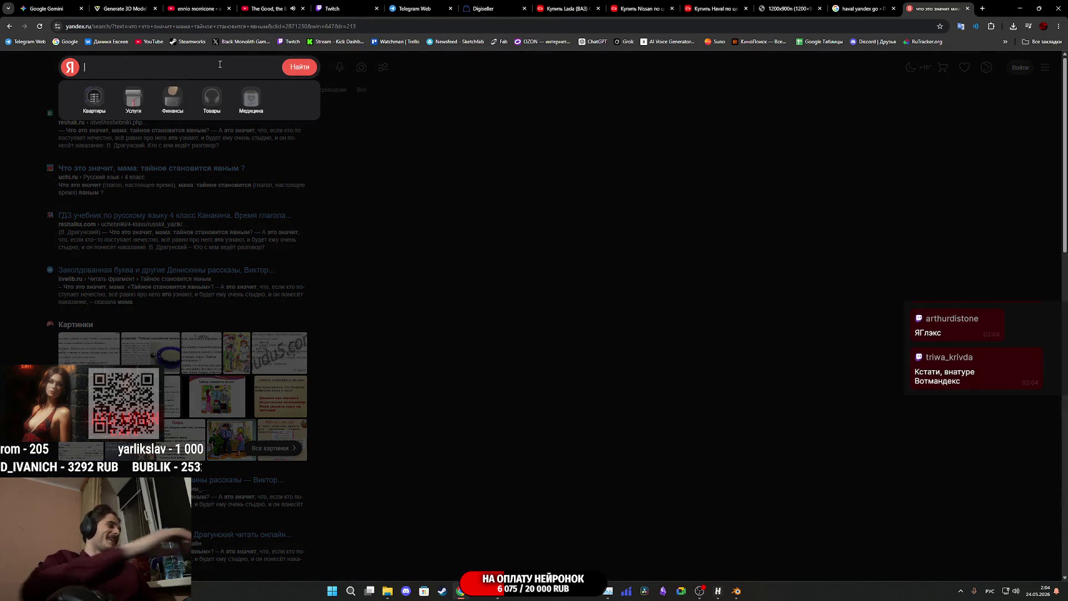
text(что зн)
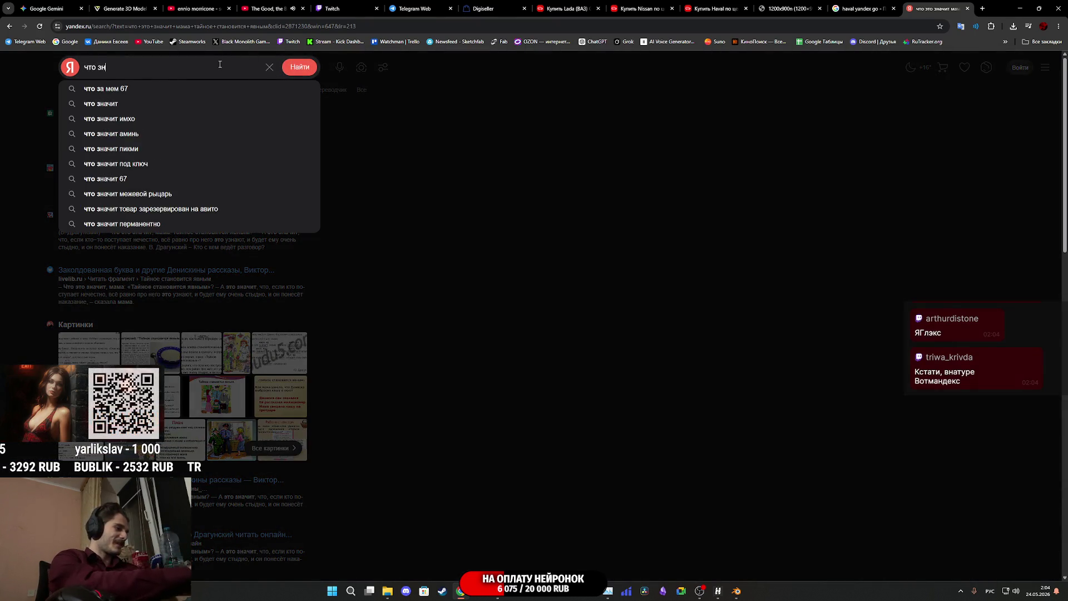
text(ачит )
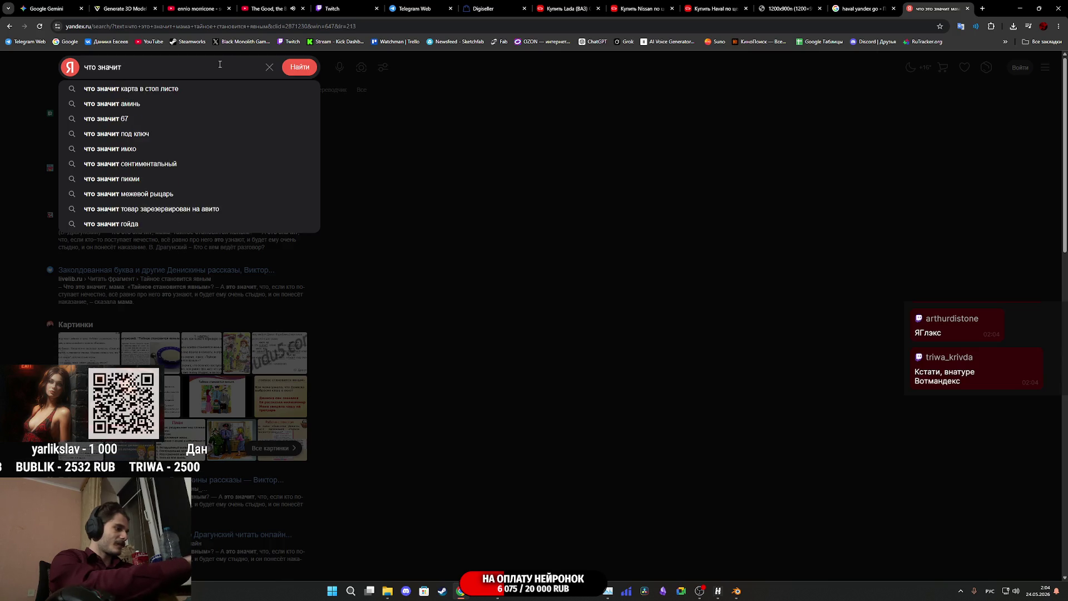
text(названи)
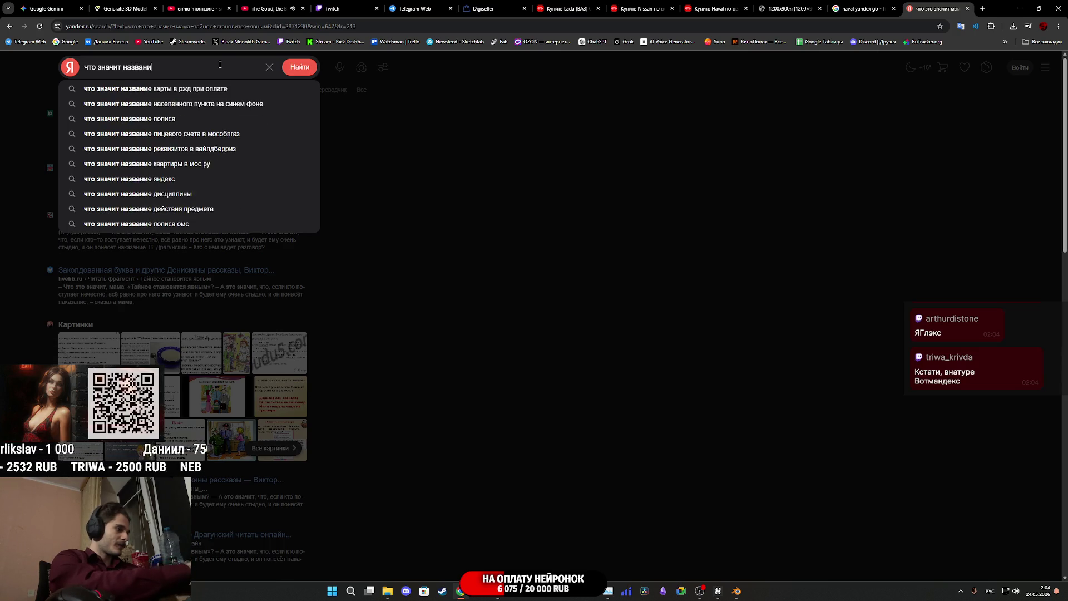
text(е яндекс)
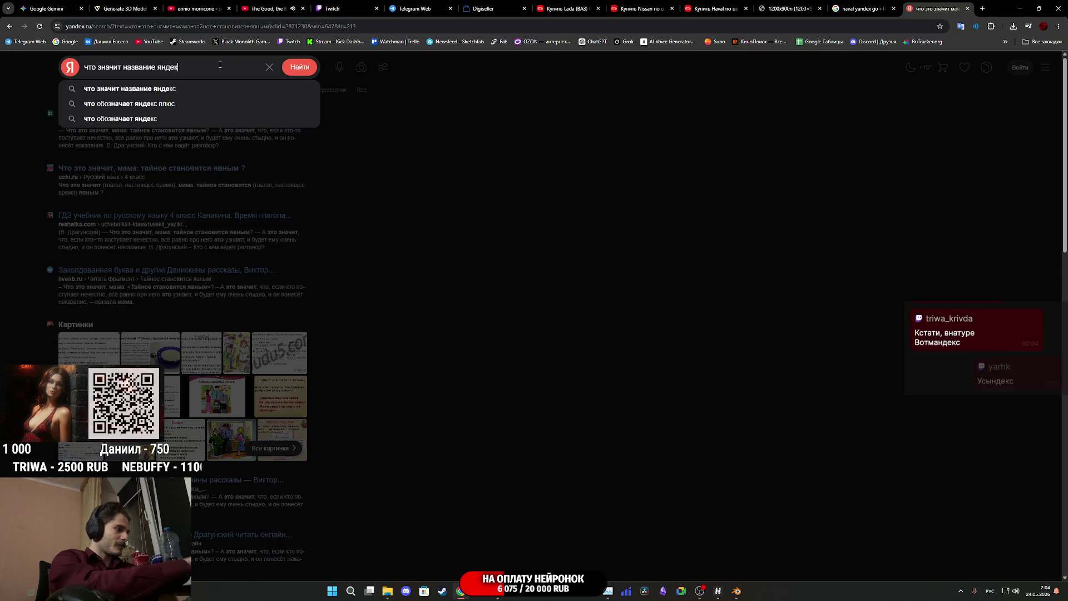
key(Return)
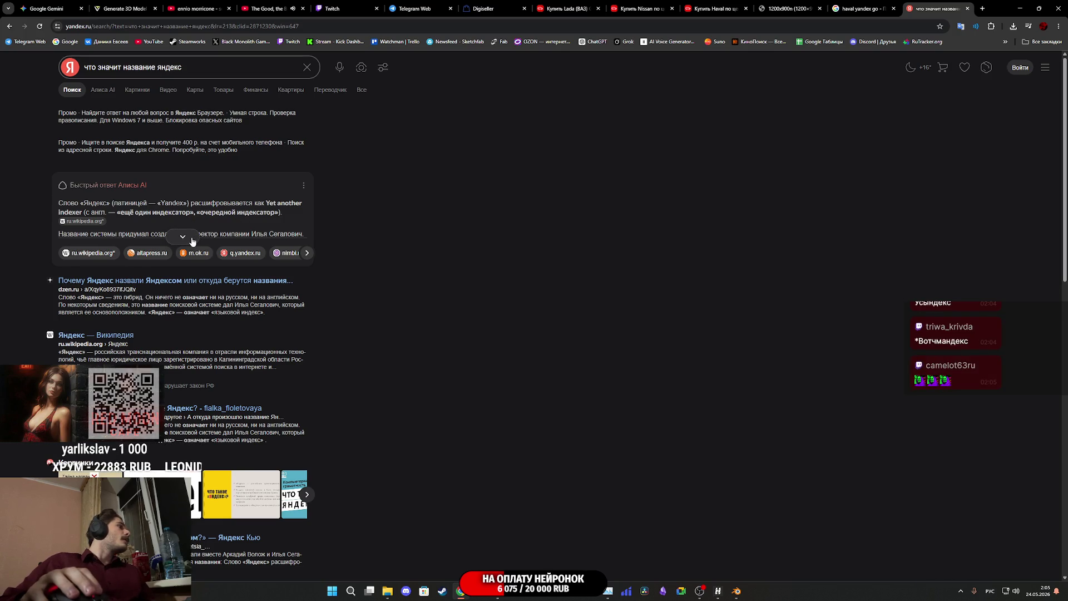
click(209, 281)
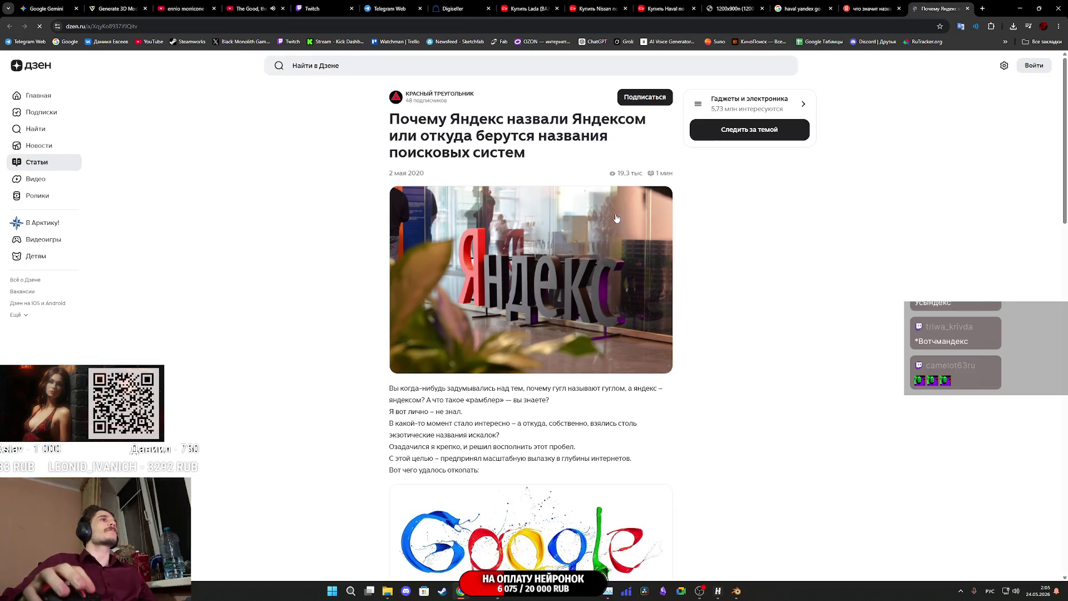
- Scroll the Dzen article down to its closing part explaining Yandex as "Yet Another Indexer"
scroll(511, 250, down, 2)
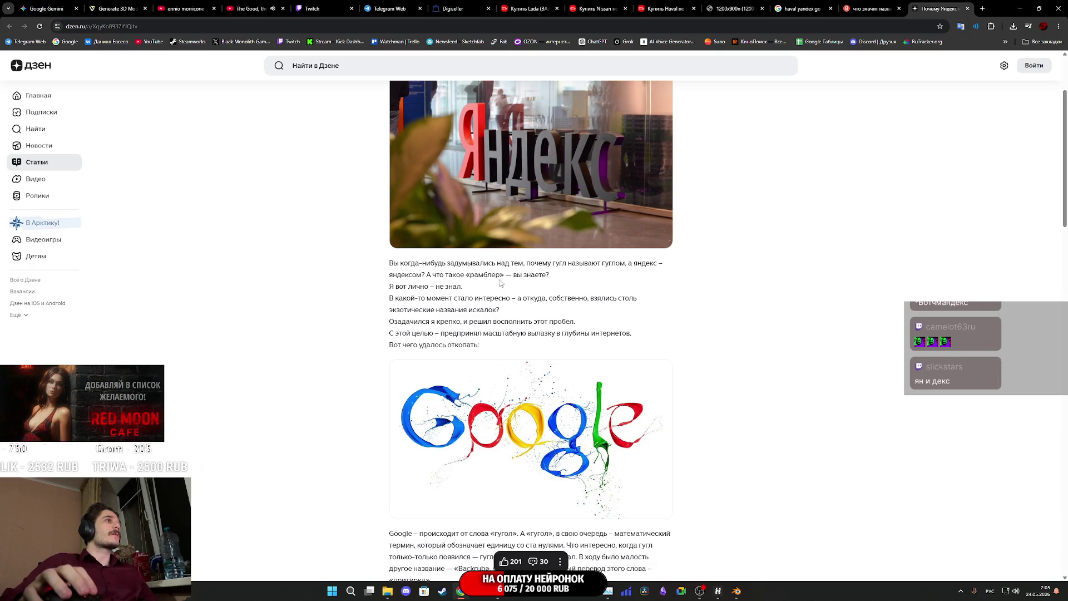
scroll(453, 284, down, 1)
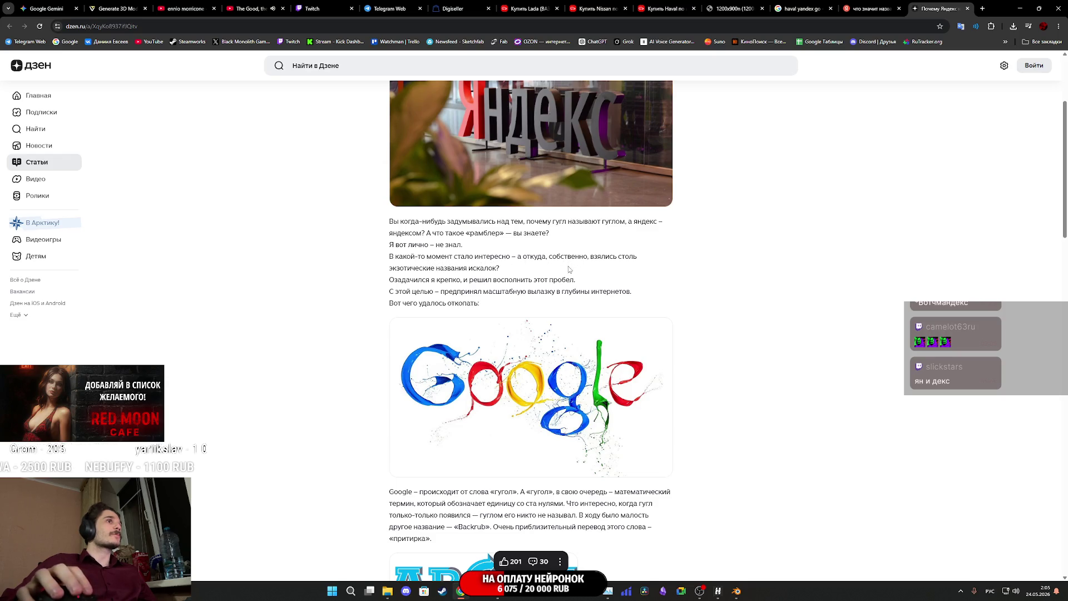
scroll(460, 290, down, 3)
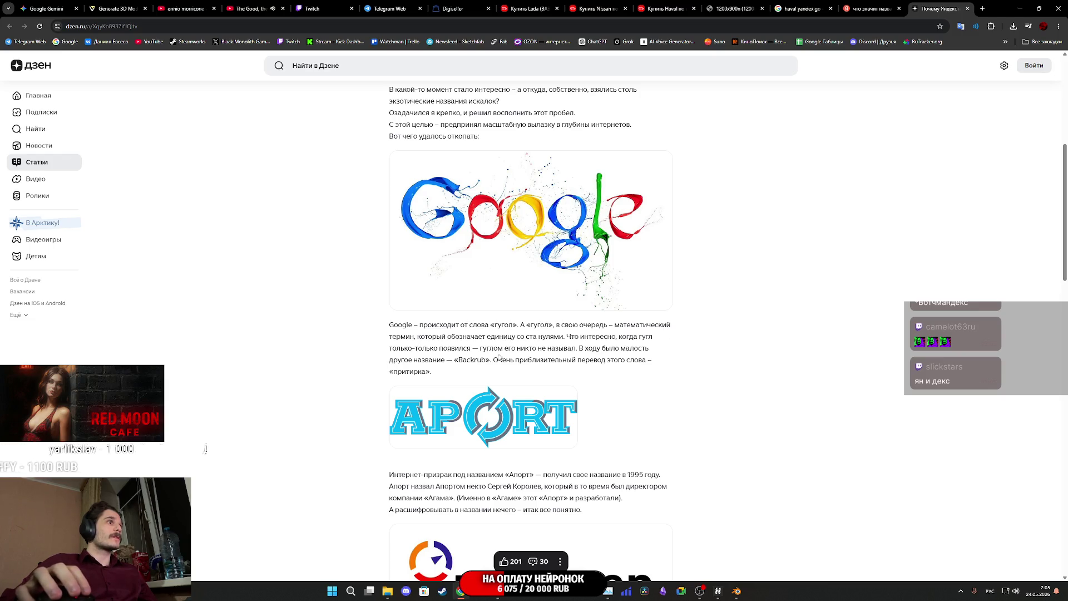
scroll(498, 362, down, 2)
scroll(490, 382, down, 2)
scroll(489, 381, down, 10)
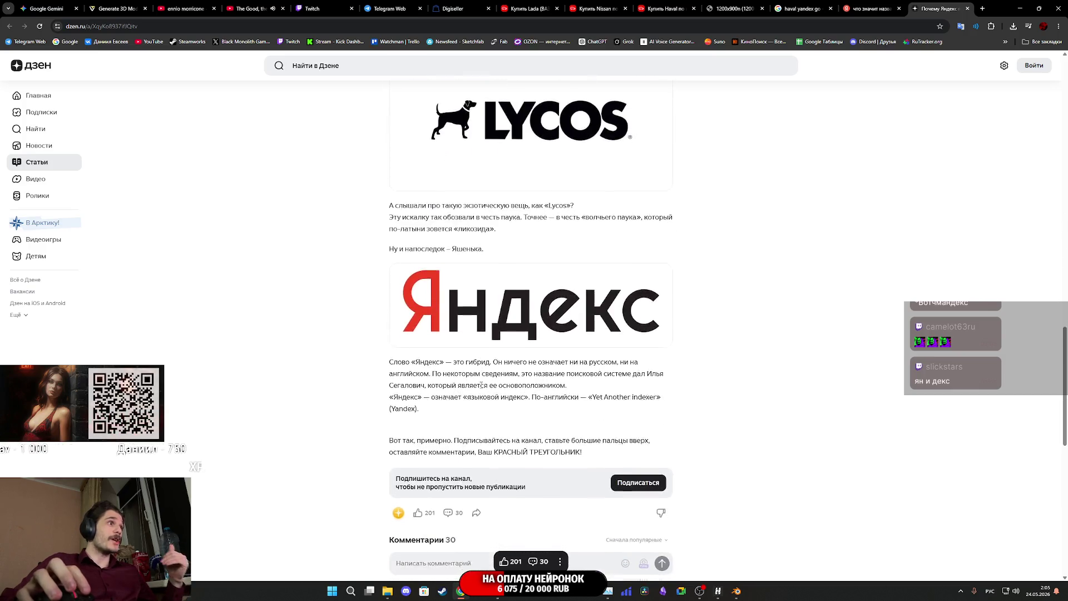
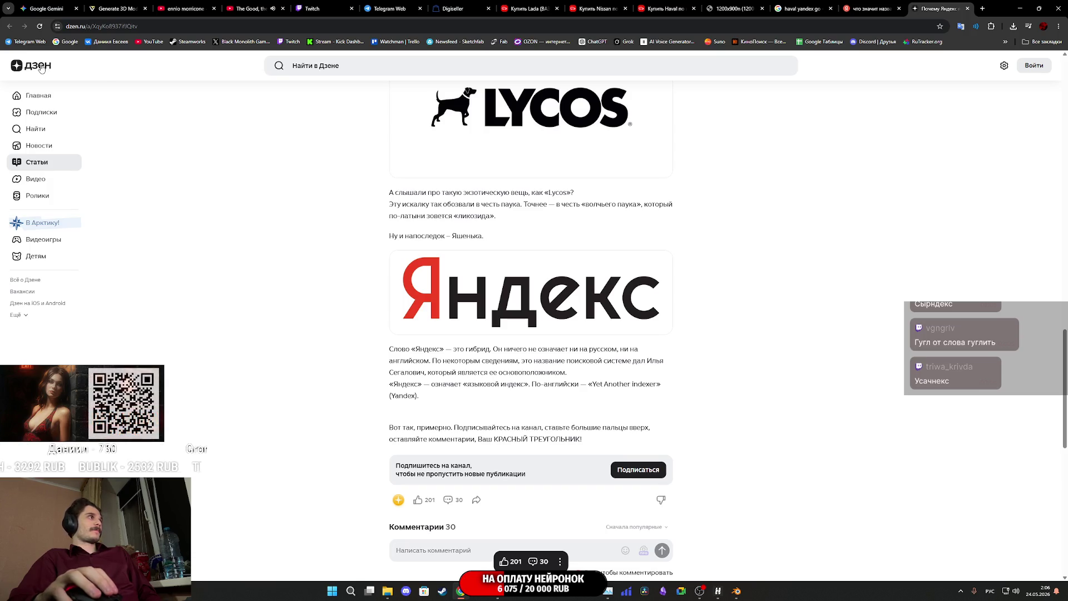
- Add 'вместо Яндекса нужно назвать Победа GO' and insert 'такси' before 'Haval' in the Gemini prompt
click(63, 5)
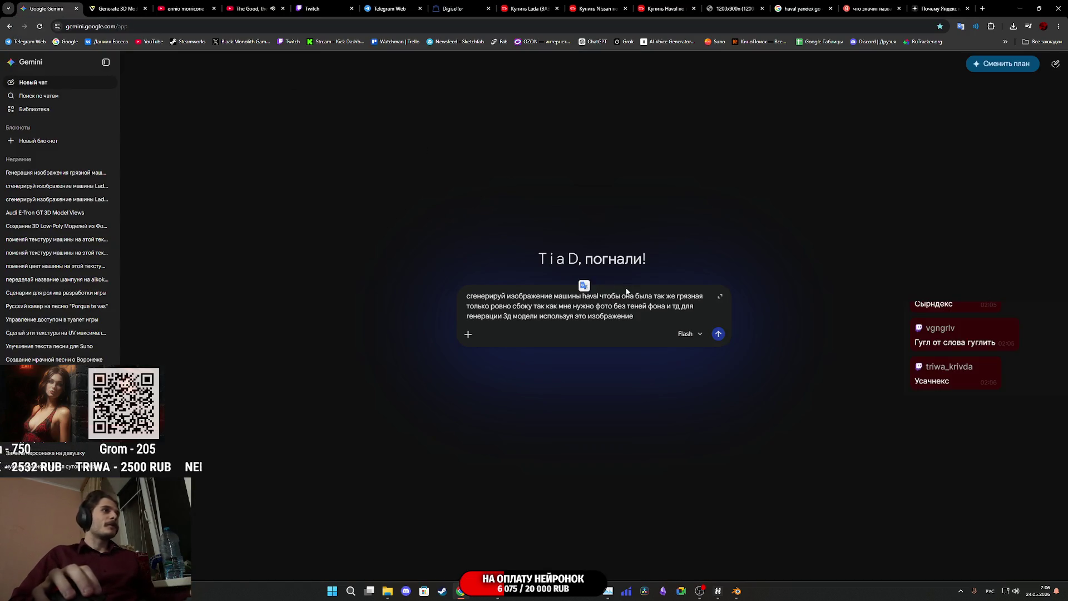
text(вместо)
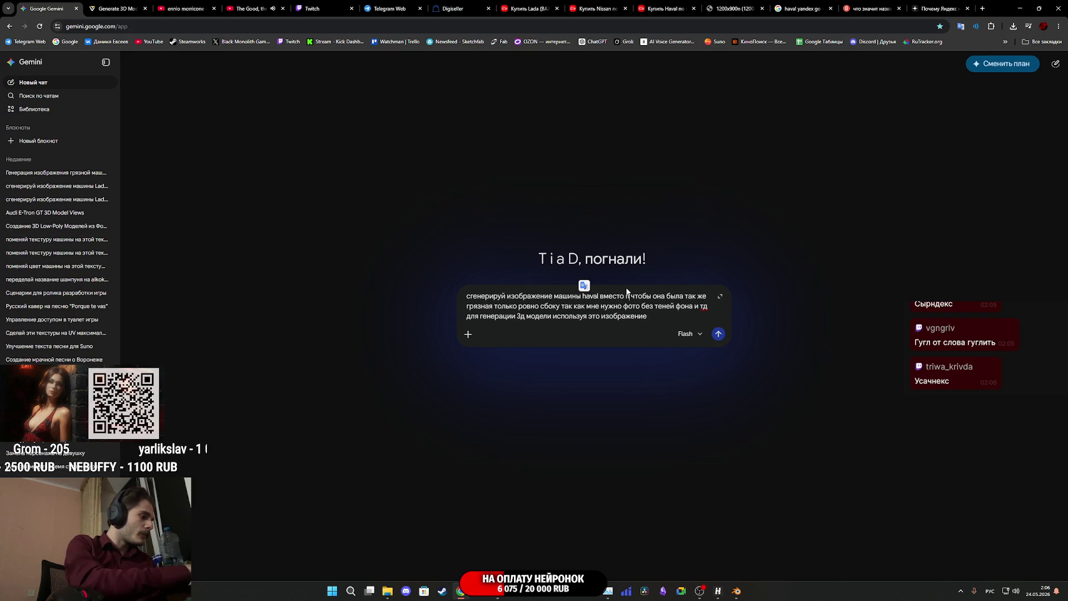
text(l)
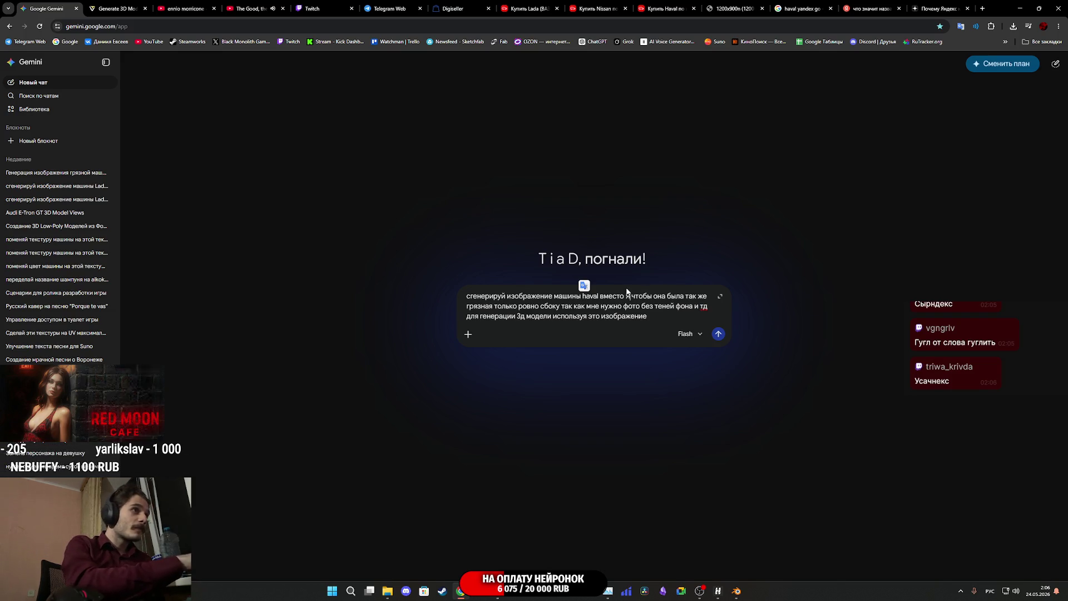
text(ндекса)
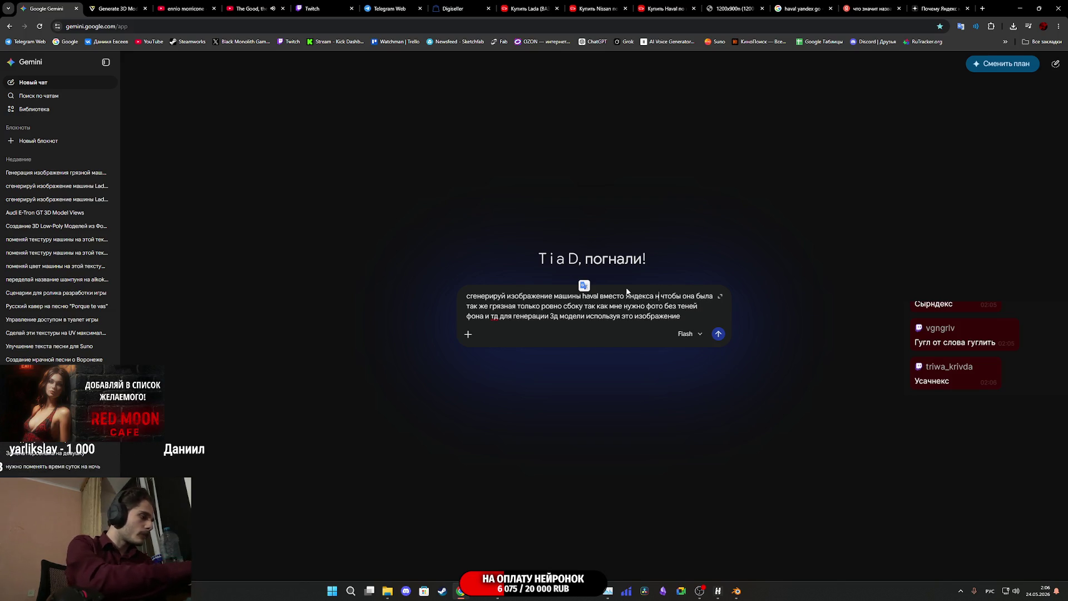
text(нужно)
text(назват)
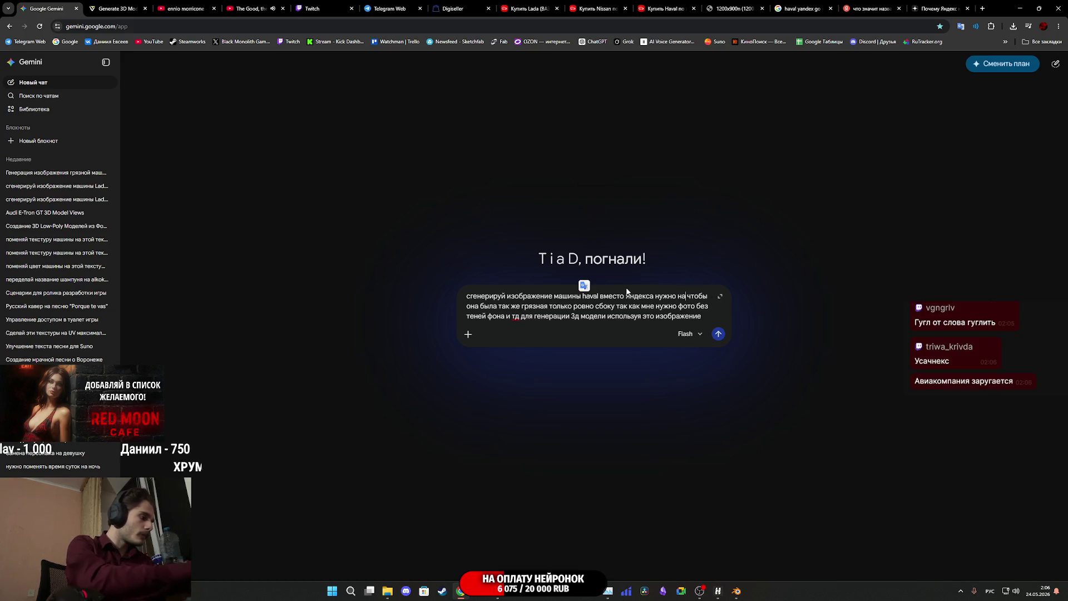
text(ь)
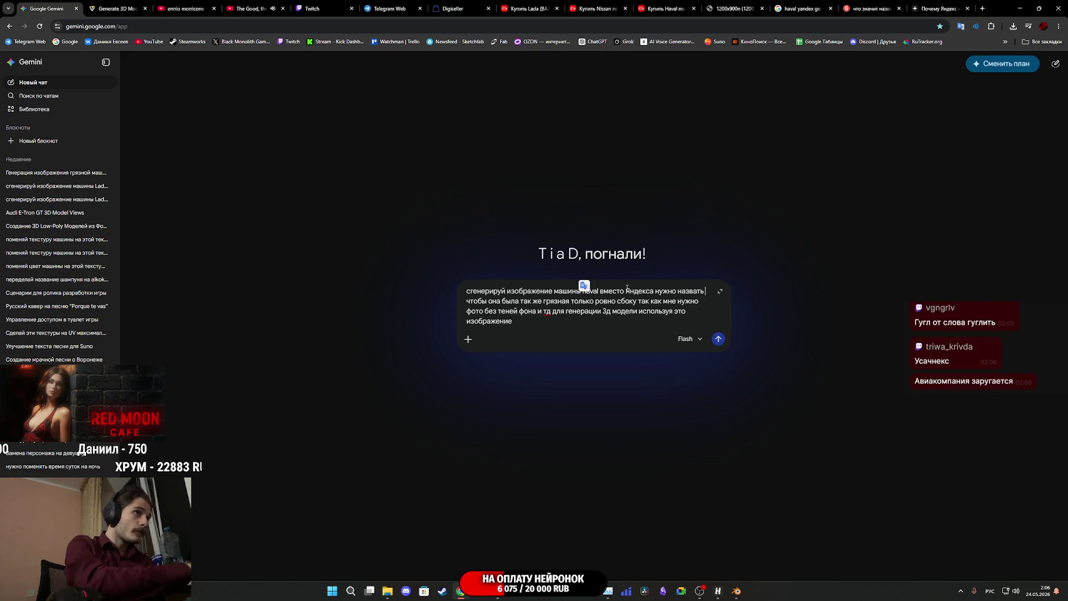
text( Победа)
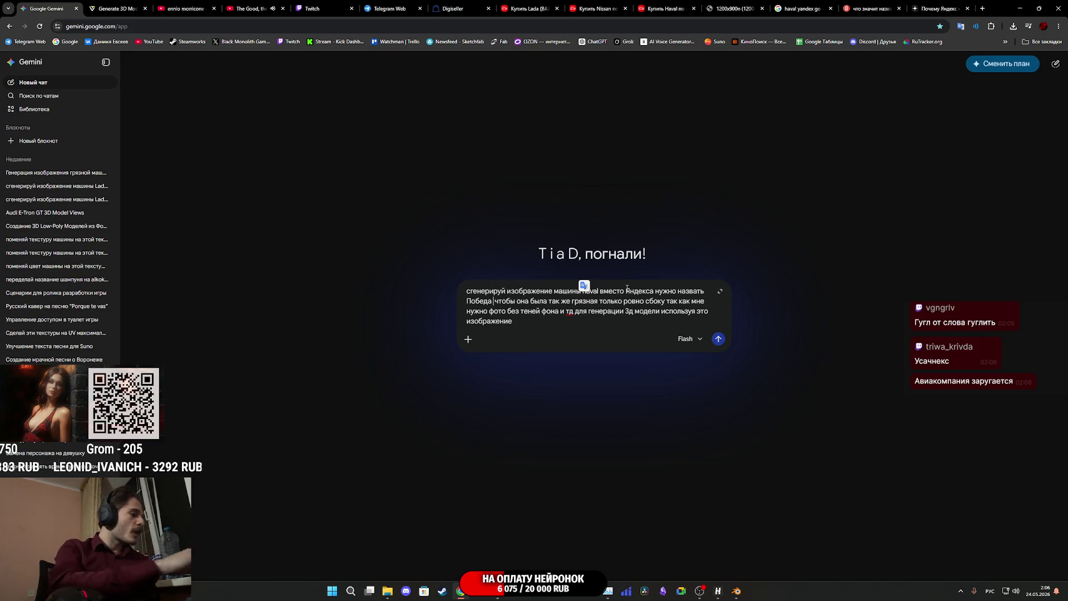
text( GO)
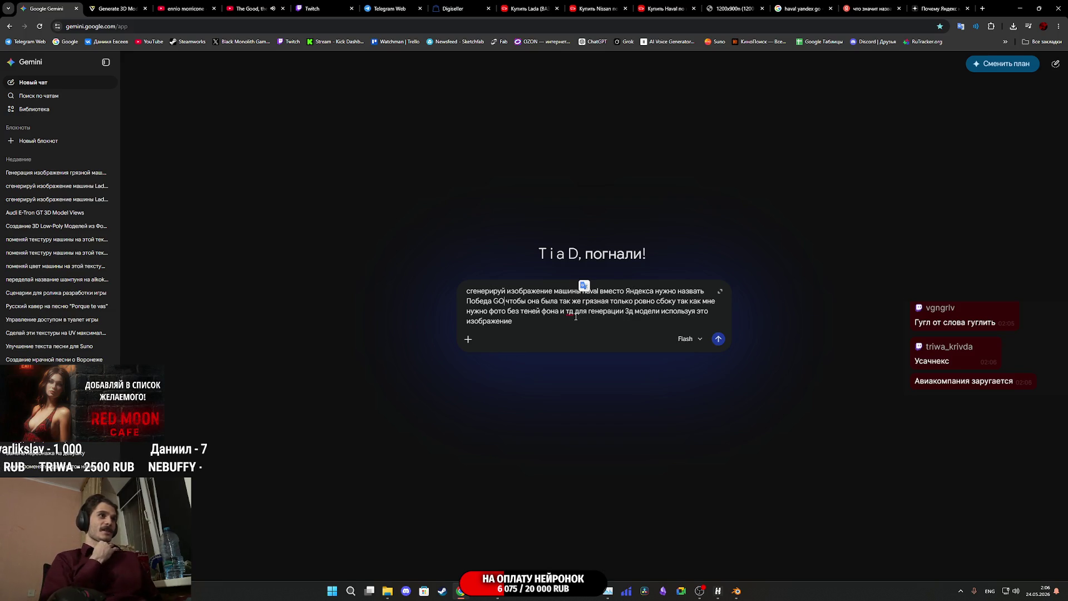
click(620, 292)
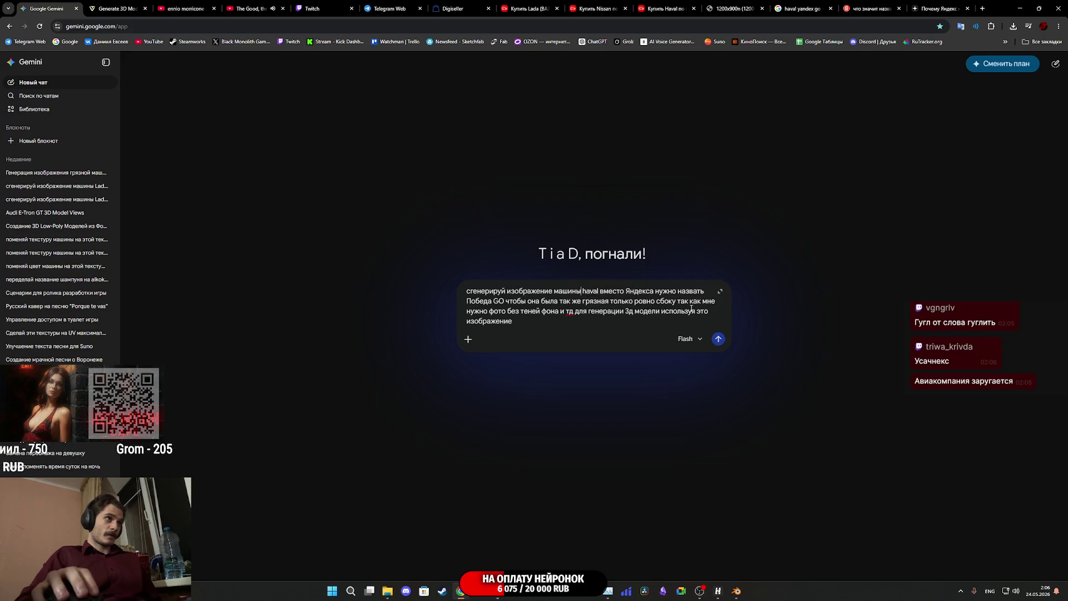
key(alt+shift)
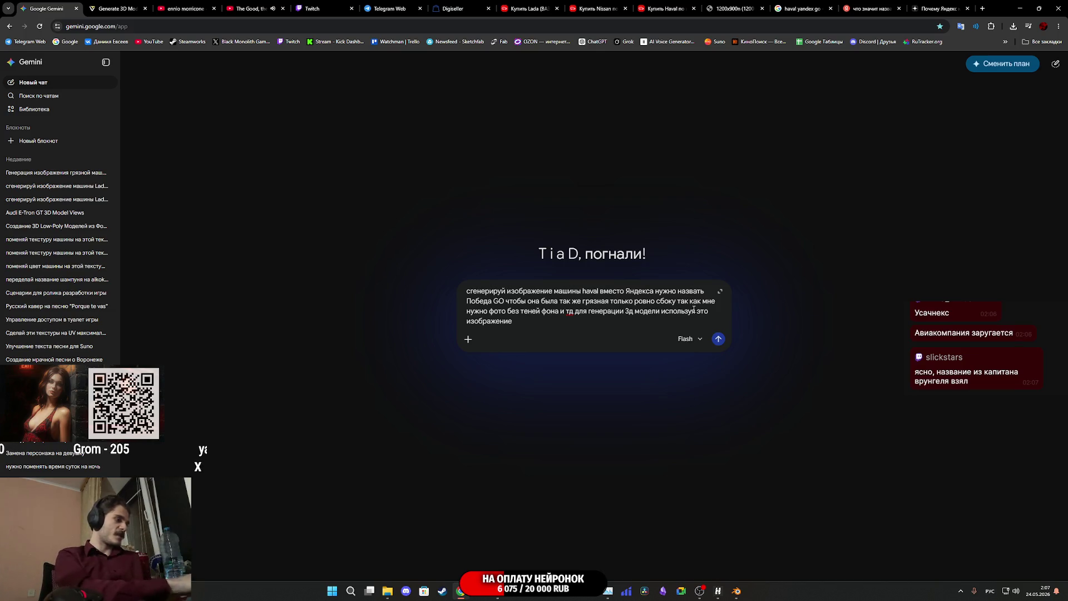
text(такси)
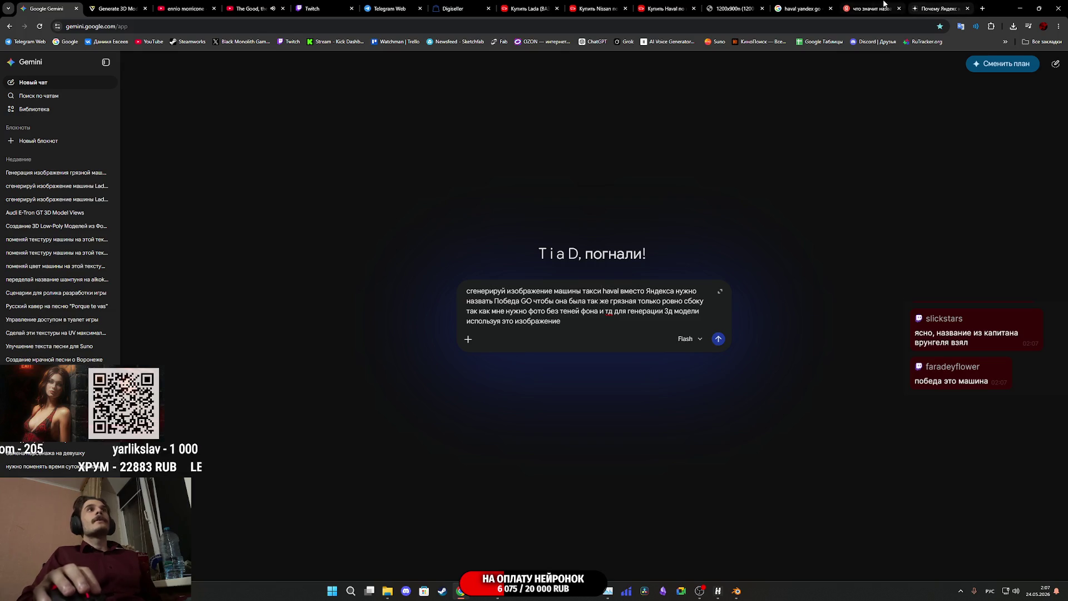
- Copy the yellow taxi preview image from the 'haval yandex go' image results
click(889, 7)
click(820, 5)
right_click(899, 247)
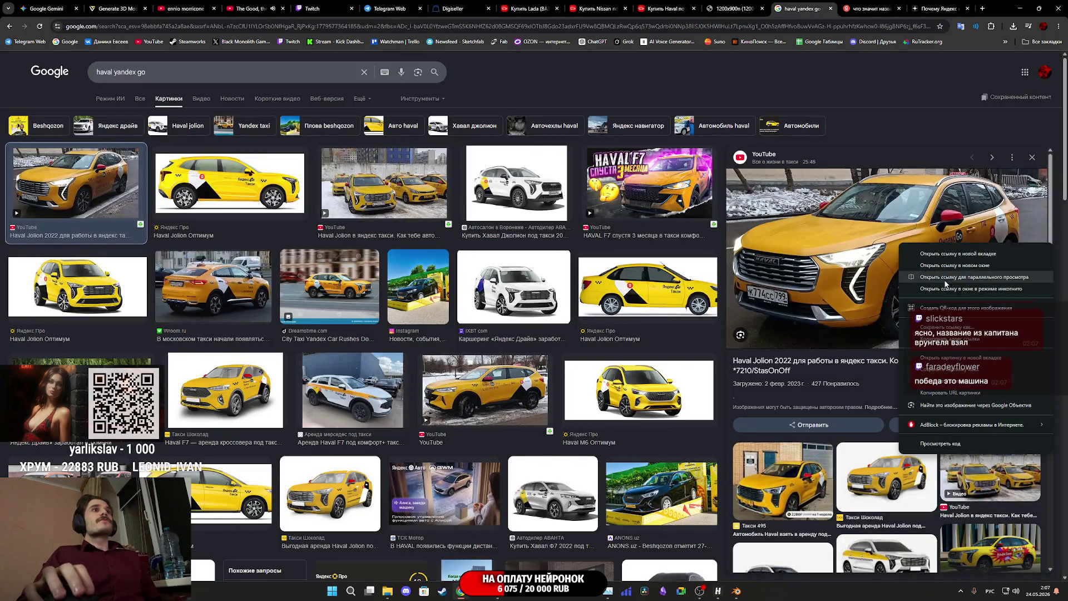
click(934, 279)
- Attach the copied taxi photo to the Gemini prompt, send it, and view the generated image
click(49, 8)
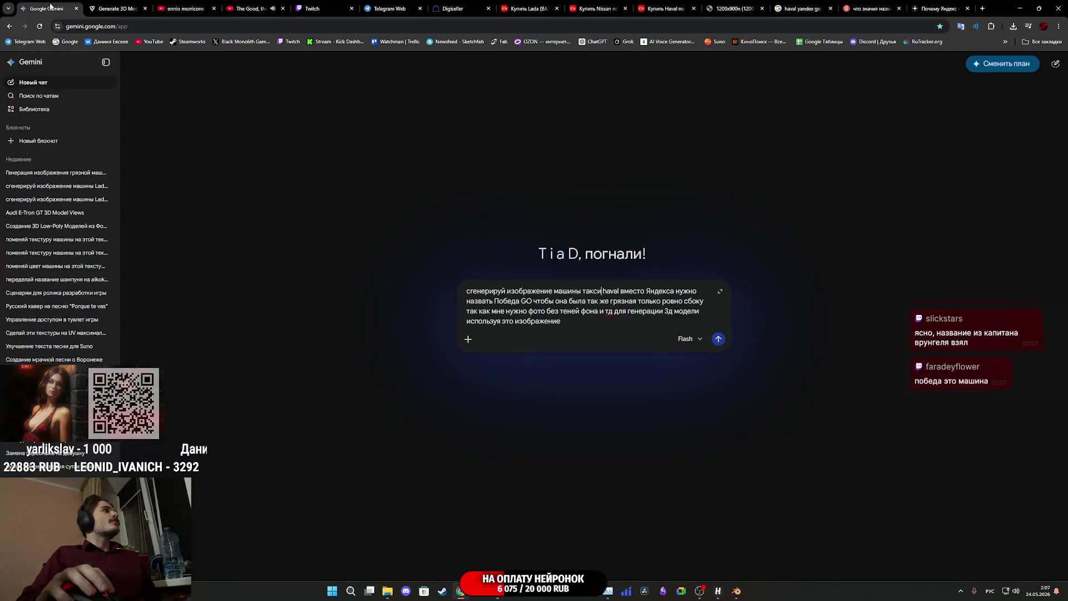
key(ctrl+v)
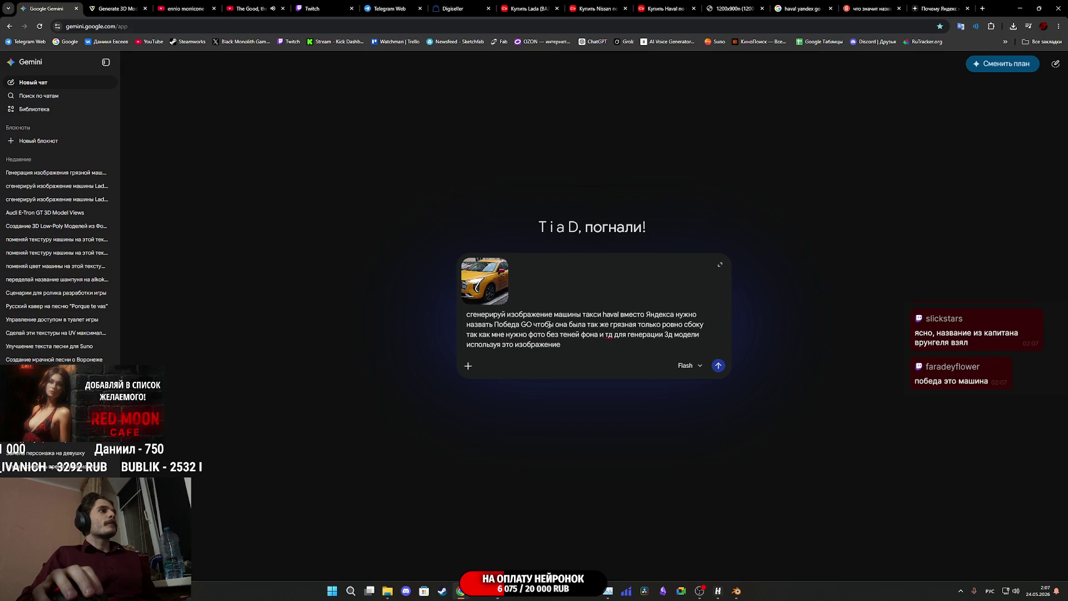
click(719, 366)
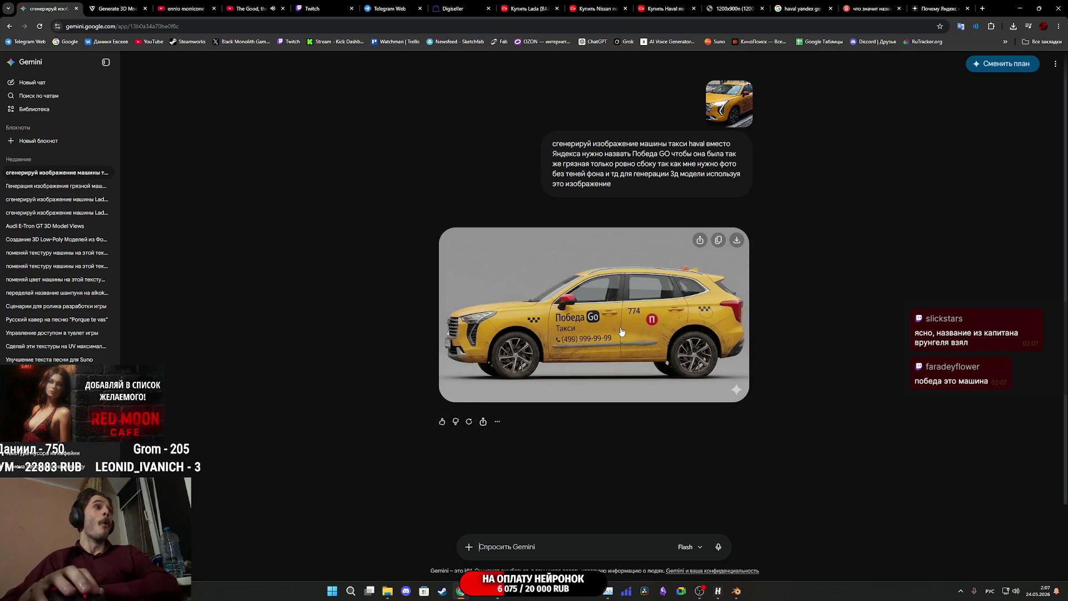
click(621, 332)
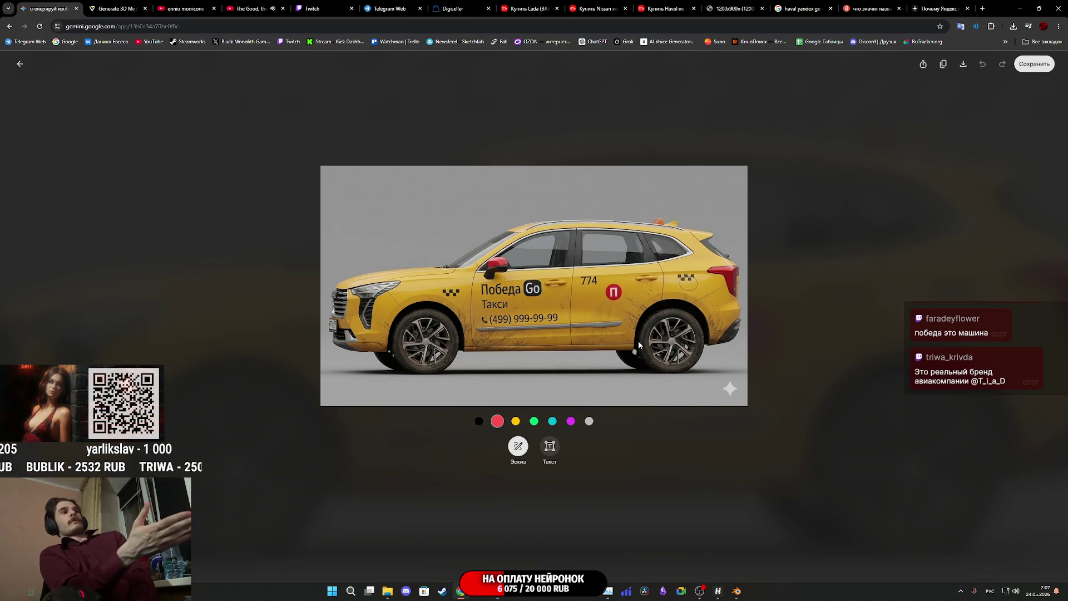
- Regenerate the side-view taxi image with Повторить to get a second version
click(849, 192)
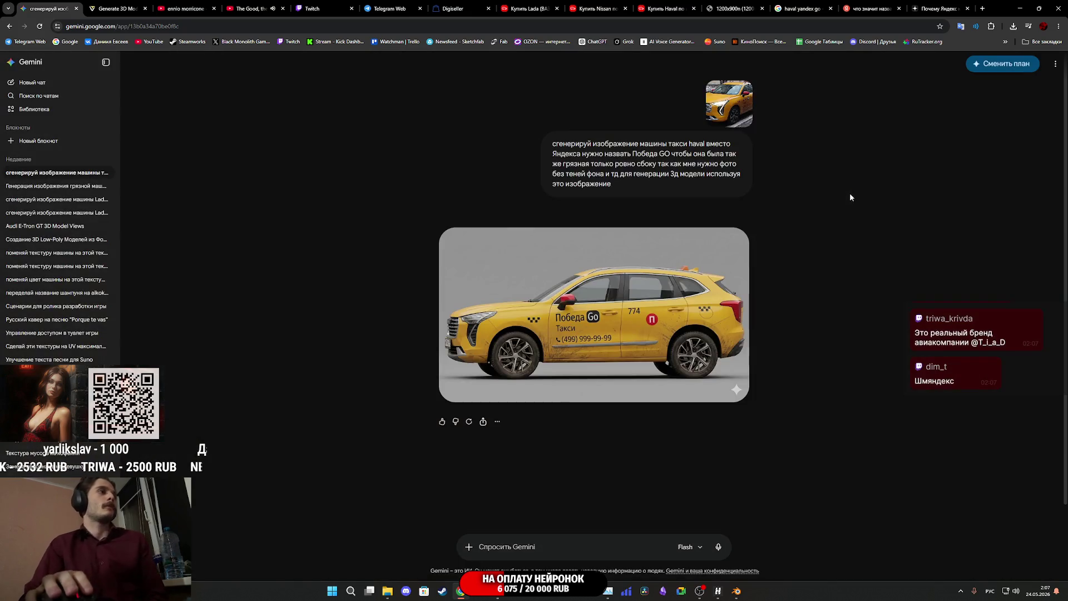
click(470, 426)
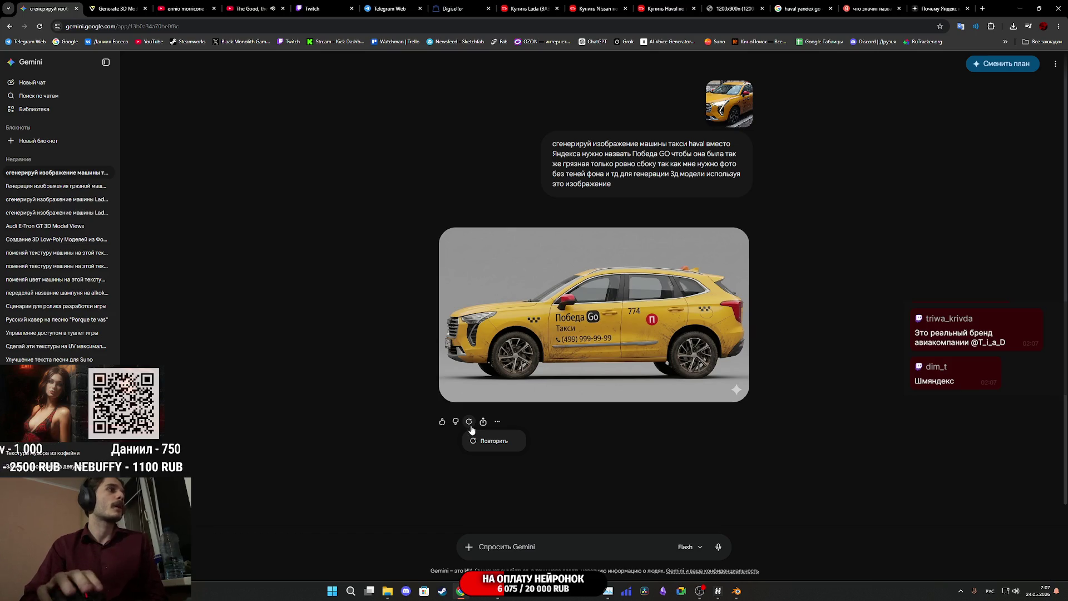
click(493, 440)
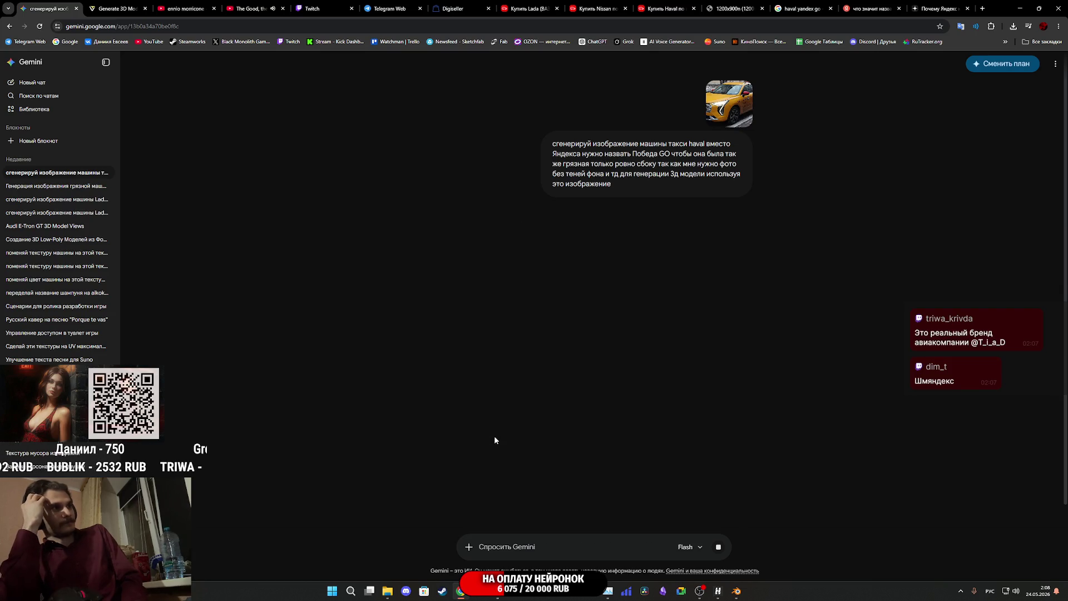
mouse_move(607, 329)
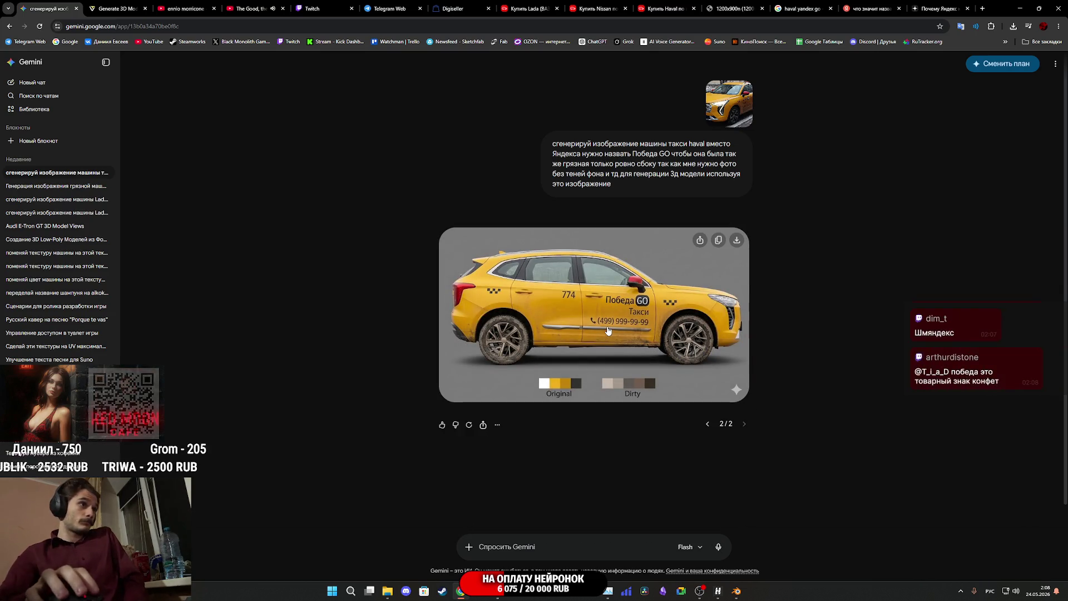
- Copy the second taxi image with Копировать картинку, then open the earlier dirty-car chat
click(608, 329)
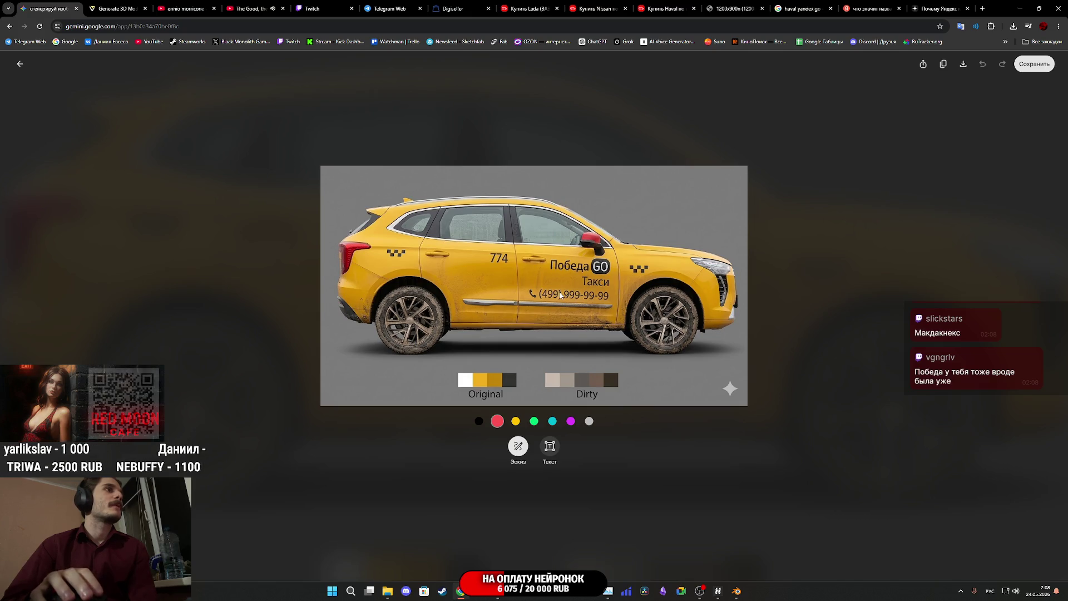
right_click(561, 295)
click(599, 328)
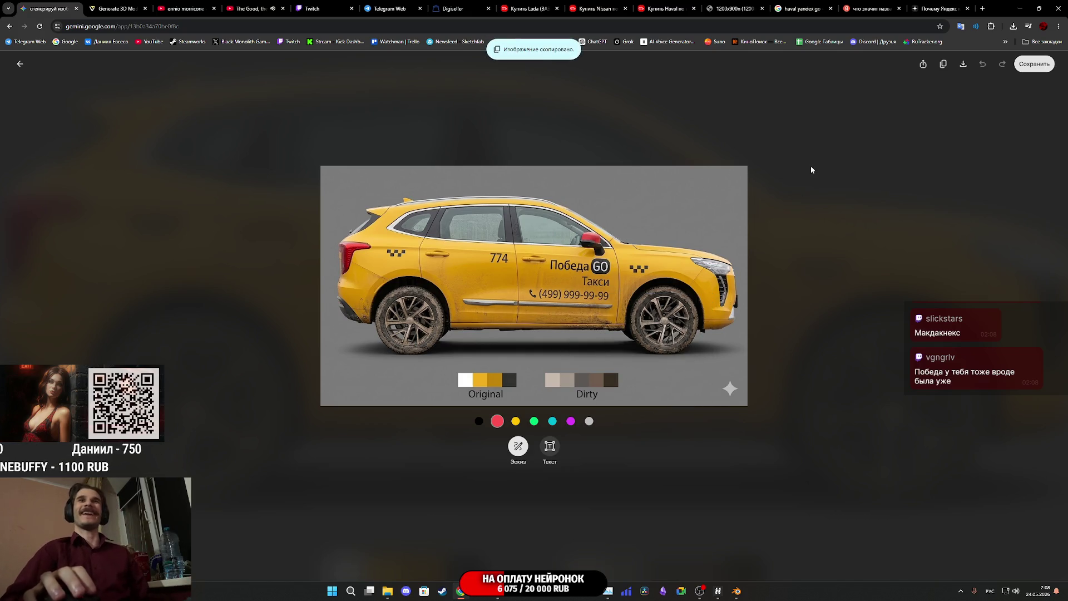
click(811, 170)
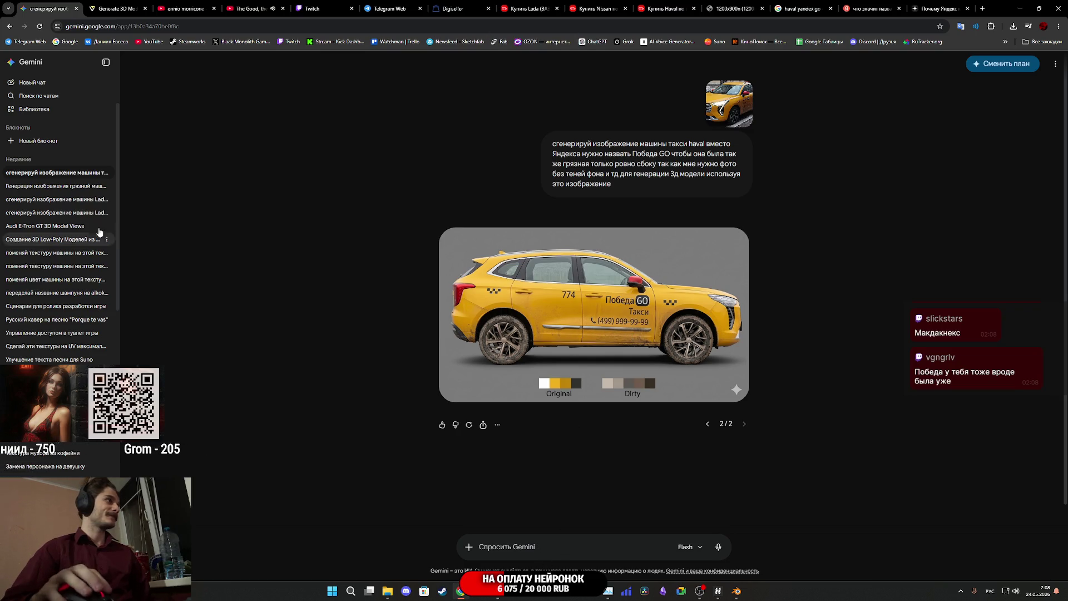
click(59, 185)
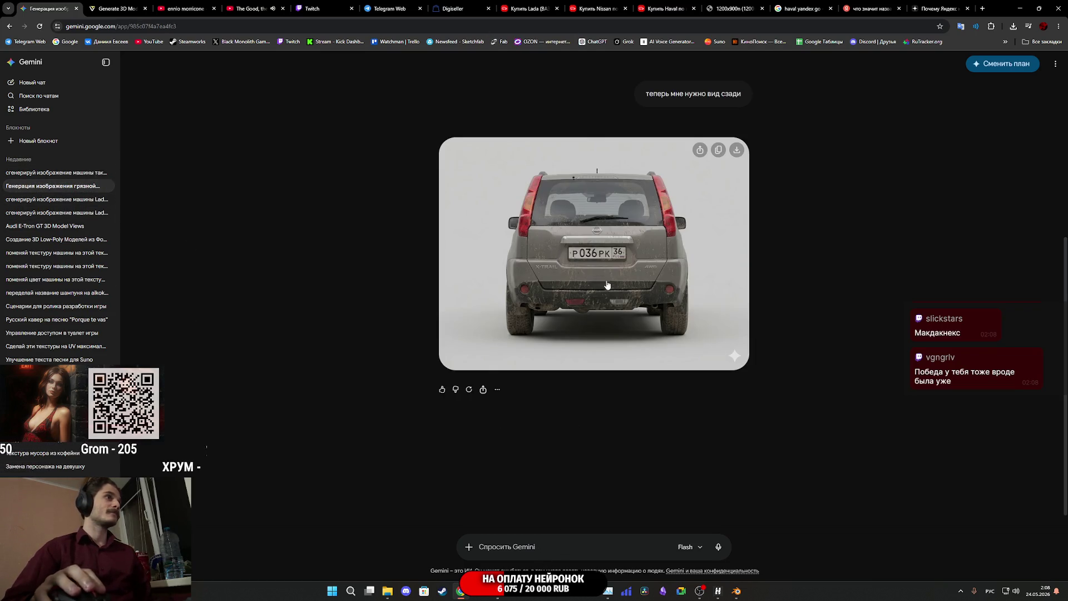
- Paste the front-view request into the taxi chat, send it, and view the region-36 front image
scroll(643, 310, up, 10)
scroll(642, 310, down, 3)
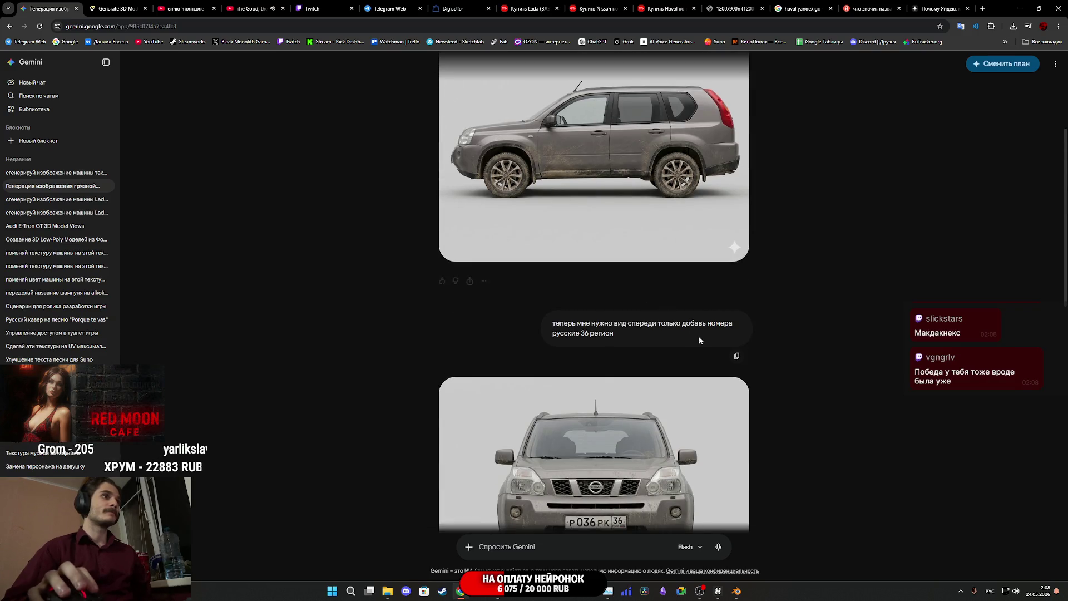
click(53, 172)
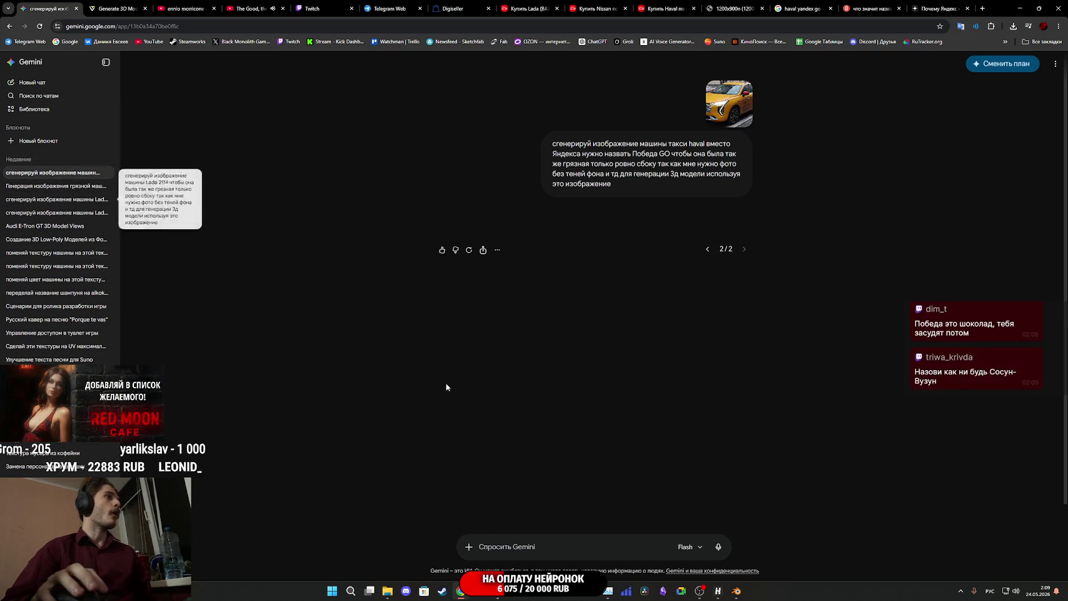
click(531, 550)
text(теперь мне нужно вид спереди только добавь номера русские 36 регион)
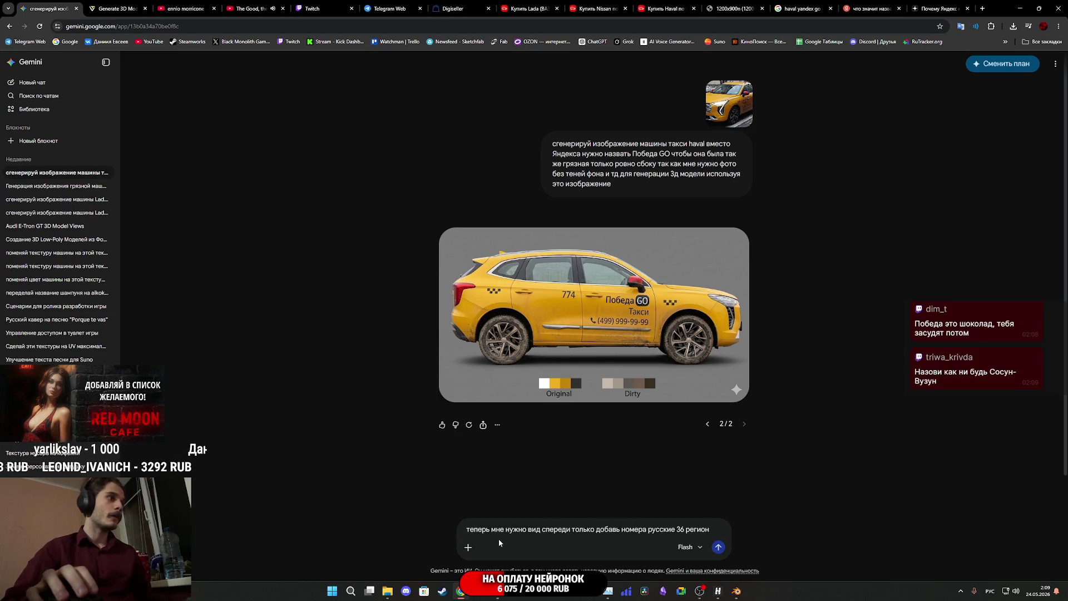
click(718, 548)
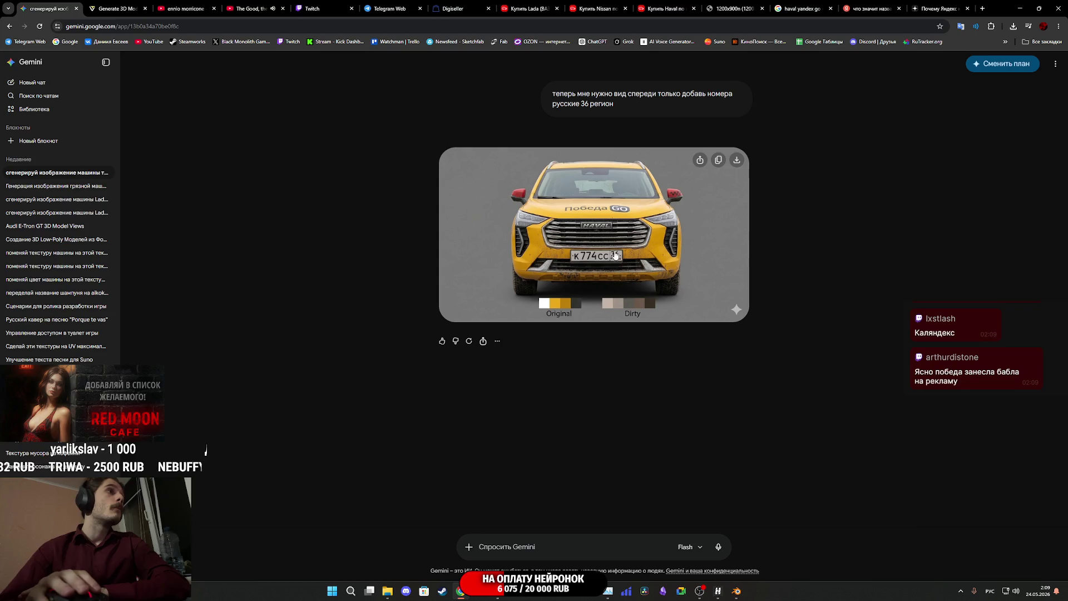
click(623, 226)
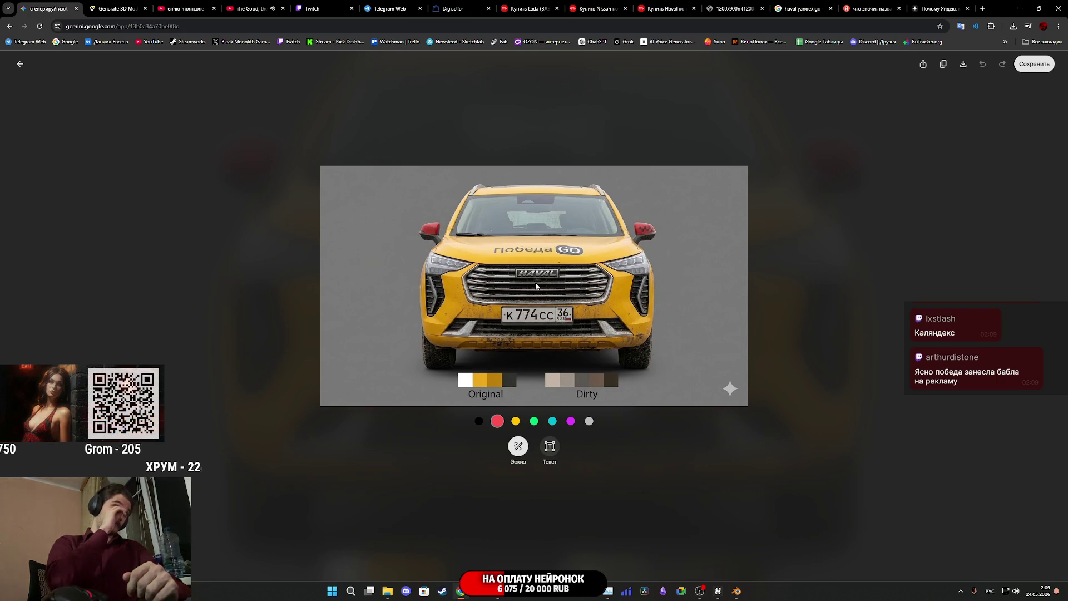
- Copy the front-view taxi image with Копировать картинку and close the viewer
right_click(536, 285)
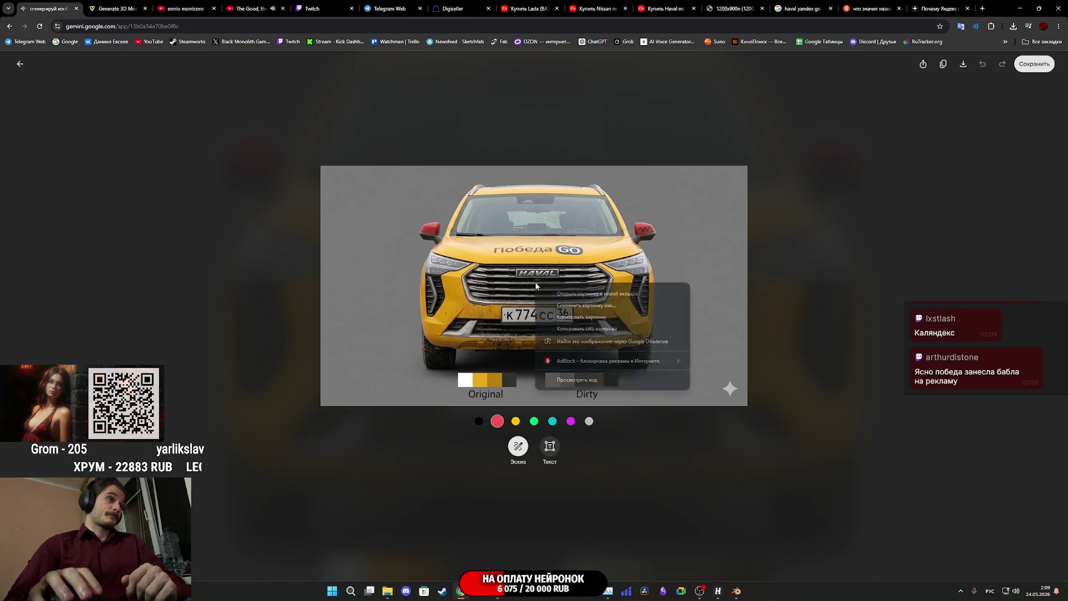
click(591, 319)
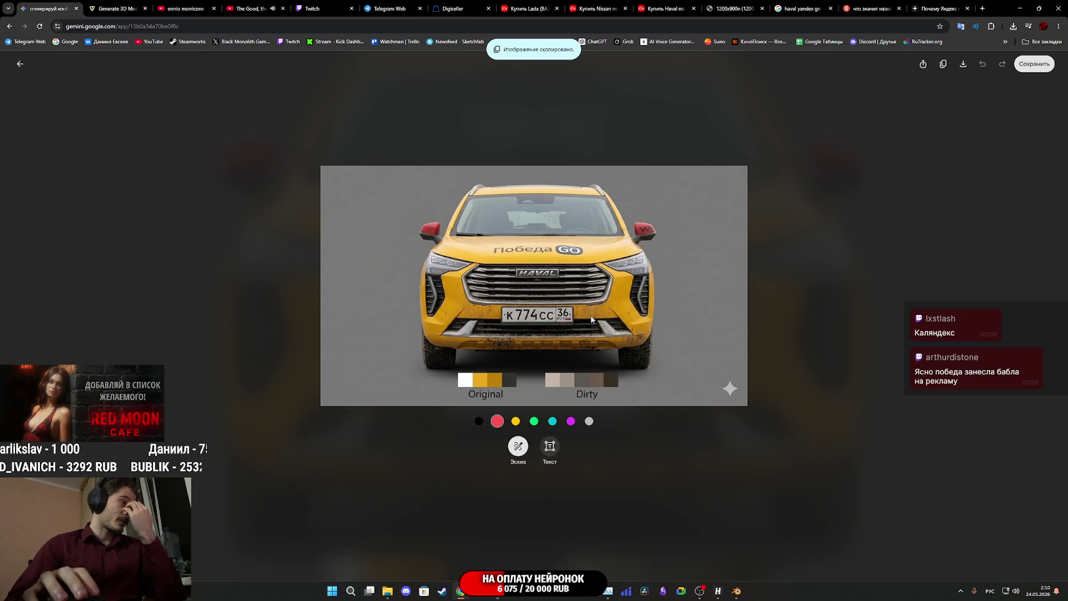
click(823, 301)
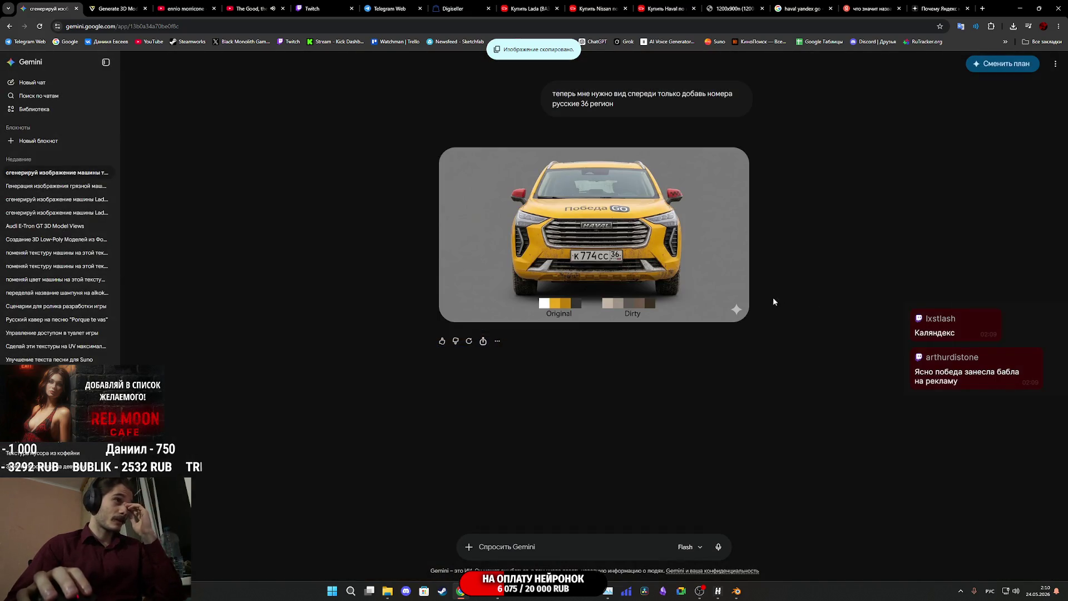
- Copy the earlier 'теперь мне нужно вид спереди' request into the prompt box
drag(568, 221, 656, 220)
key(ctrl+c)
click(652, 539)
key(ctrl+v)
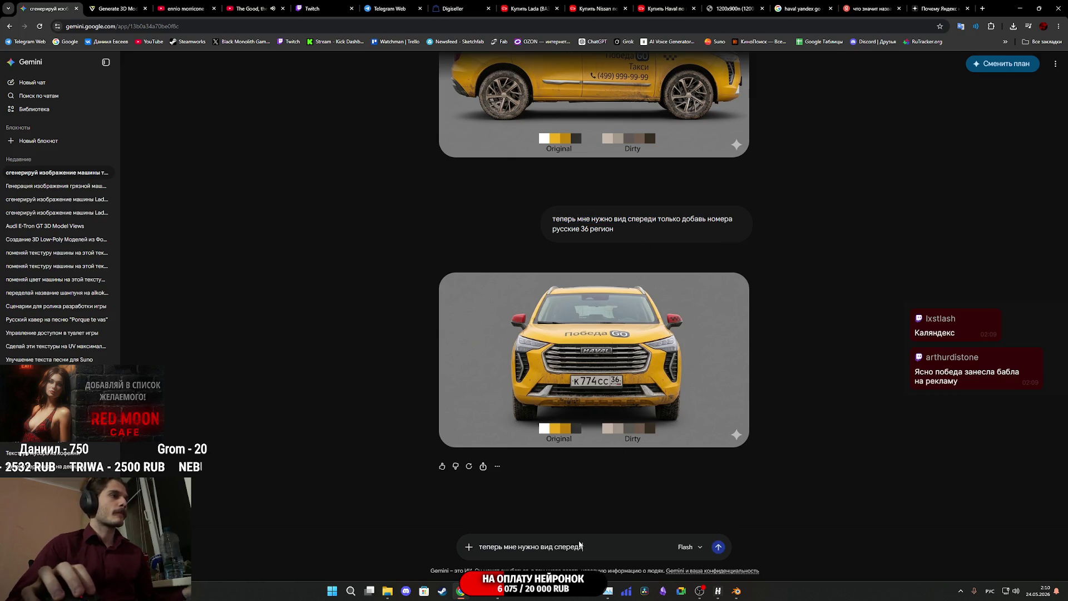
- Change the prompt to 'теперь мне нужно вид сзади' and send it
key(BackSpace)
key(BackSpace)
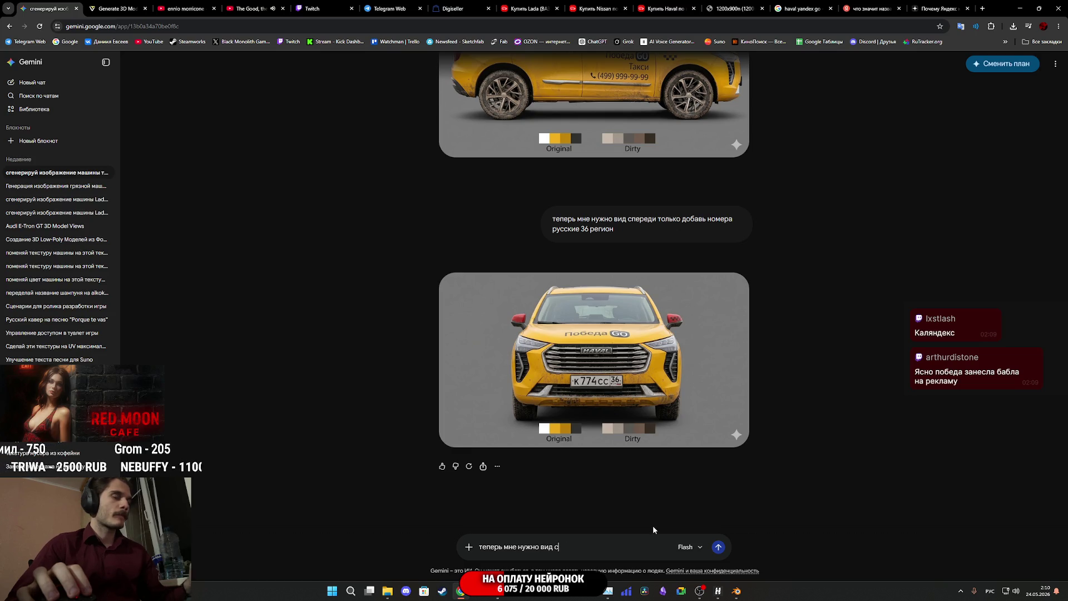
text(зад)
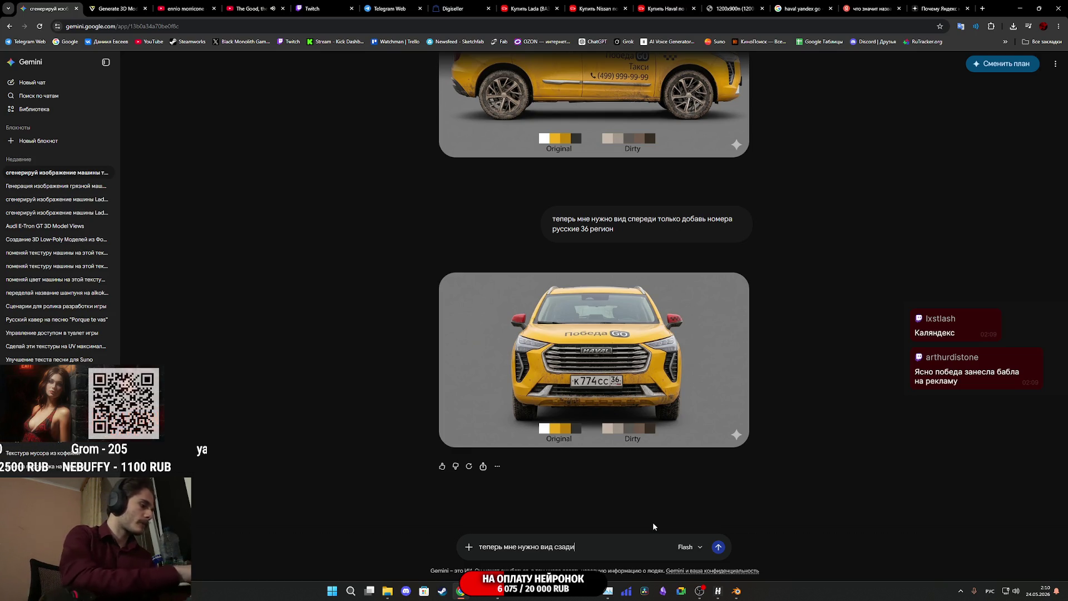
text(и)
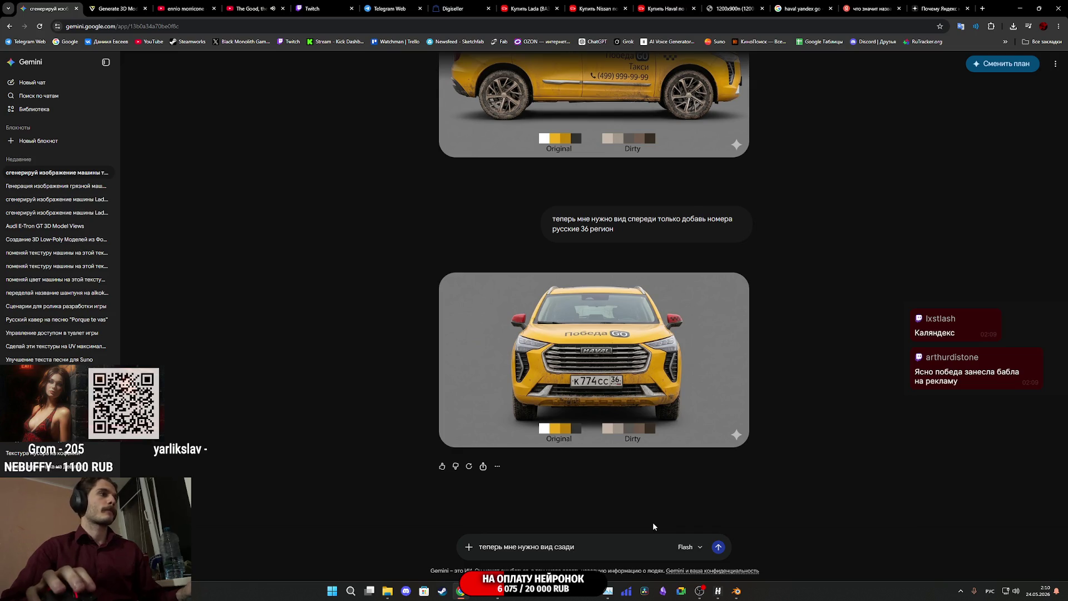
key(Return)
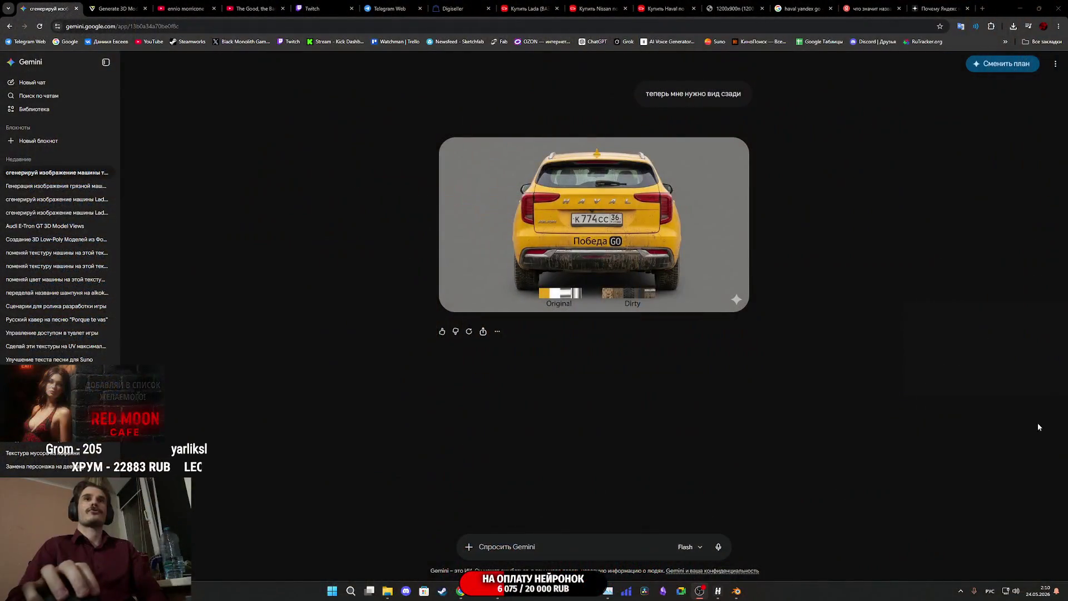
- Save the rear-view taxi image to Downloads with Сохранить картинку как
click(642, 206)
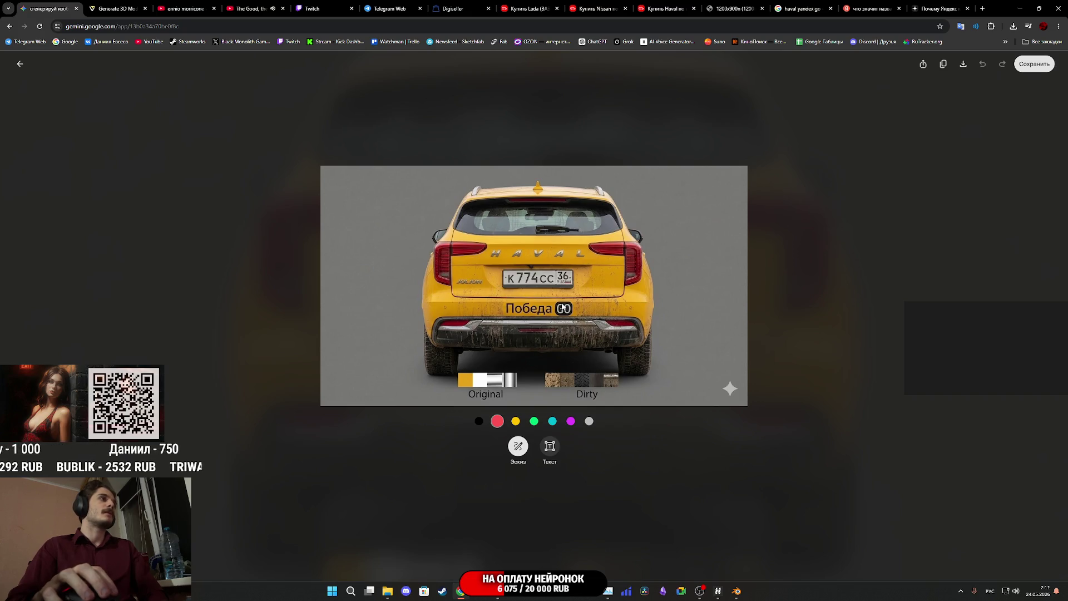
right_click(555, 301)
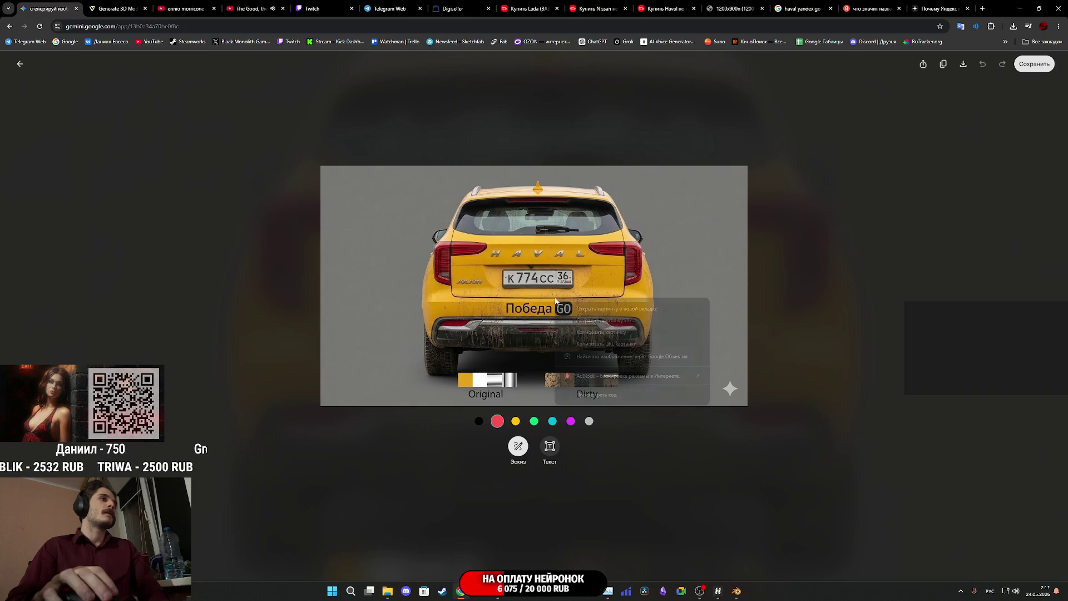
click(616, 321)
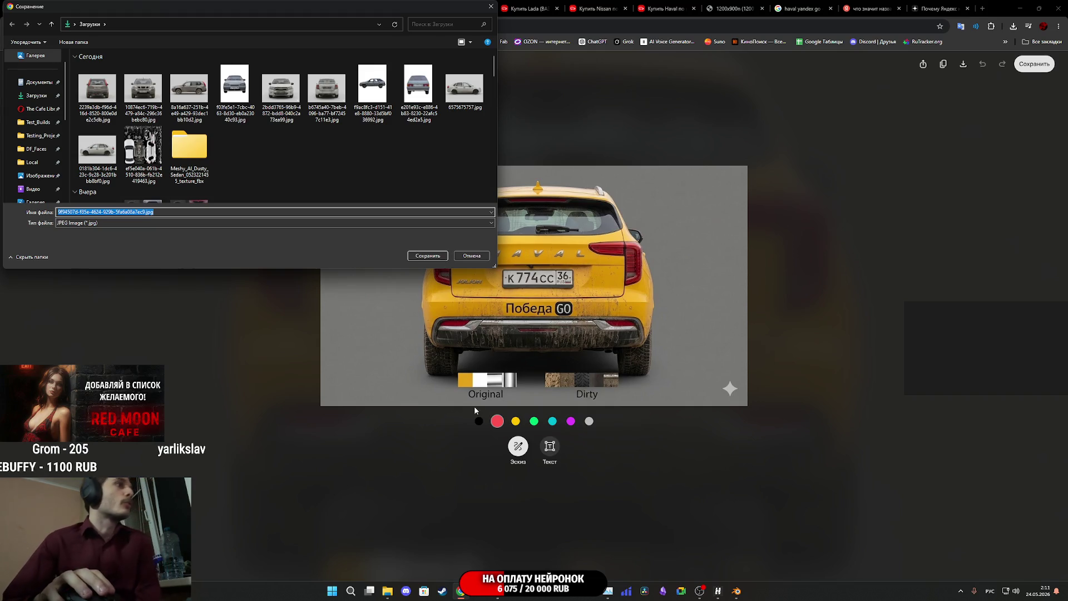
click(427, 256)
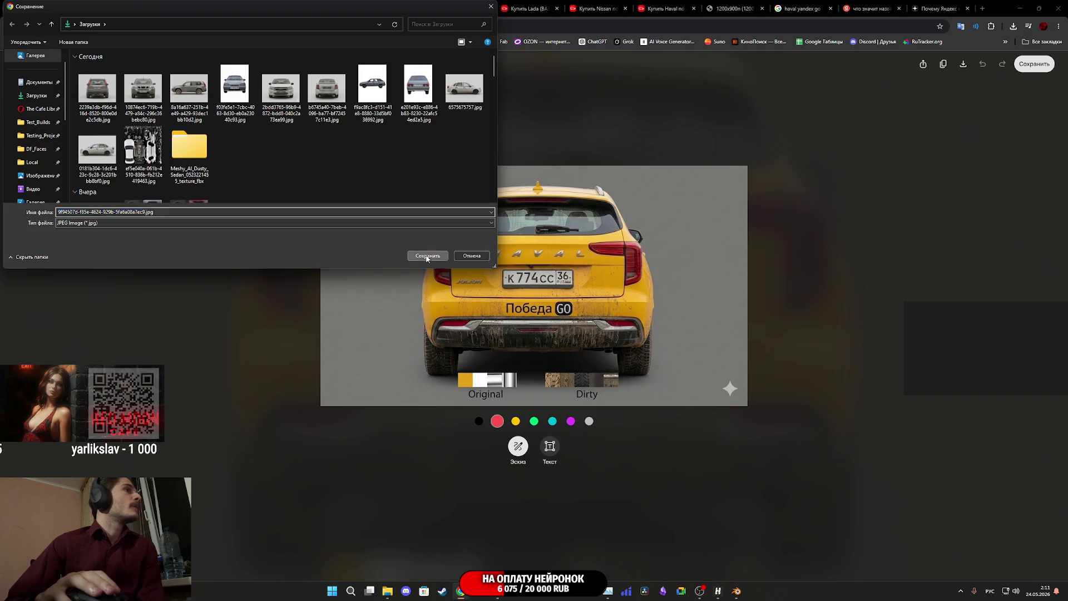
click(839, 296)
scroll(772, 282, up, 5)
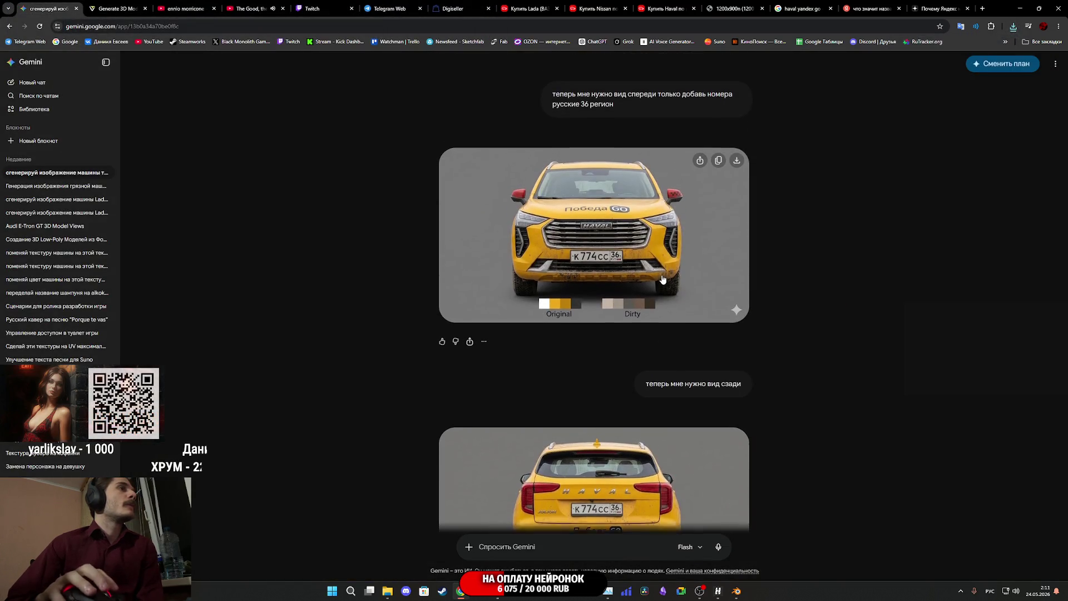
- Save the front-view and side-view taxi images to Downloads as well
click(635, 269)
right_click(637, 284)
click(676, 306)
click(426, 256)
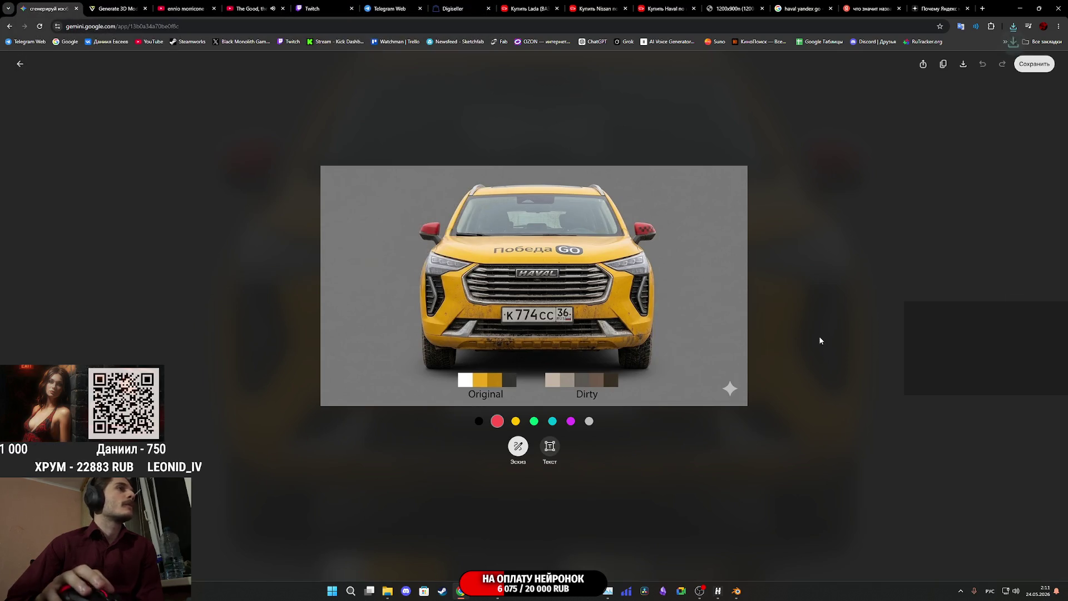
click(790, 343)
click(618, 214)
right_click(622, 228)
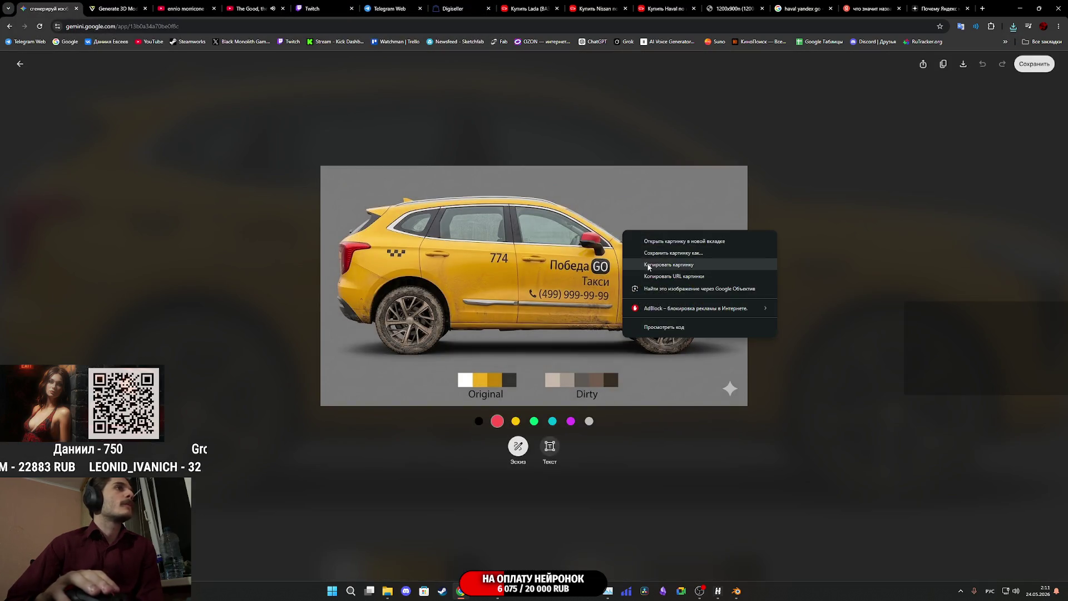
click(656, 250)
click(425, 253)
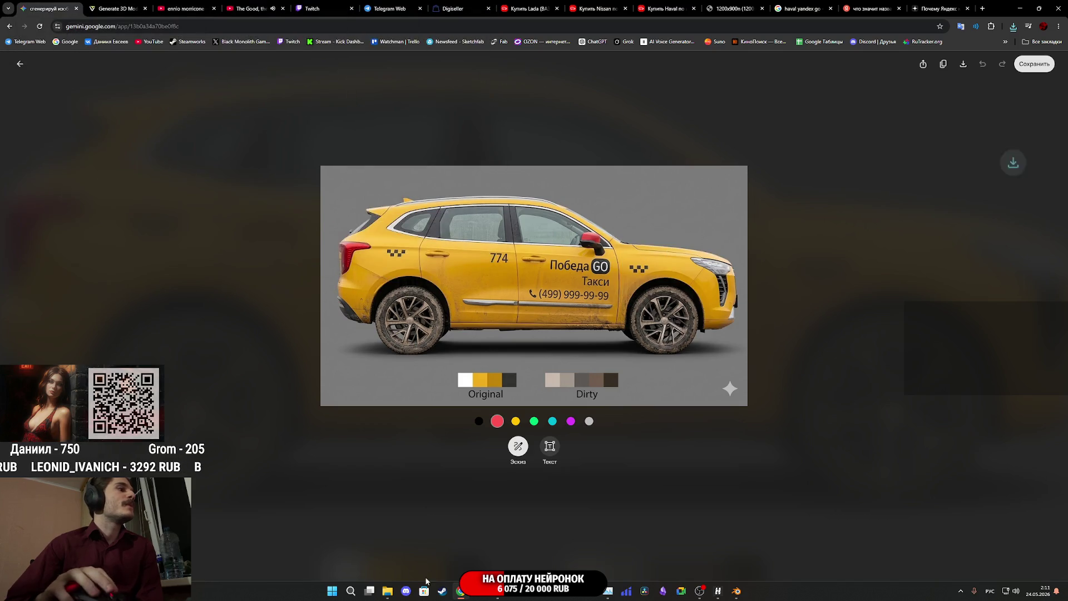
- Refresh the Downloads folder and open the saved rear-view taxi image
click(386, 591)
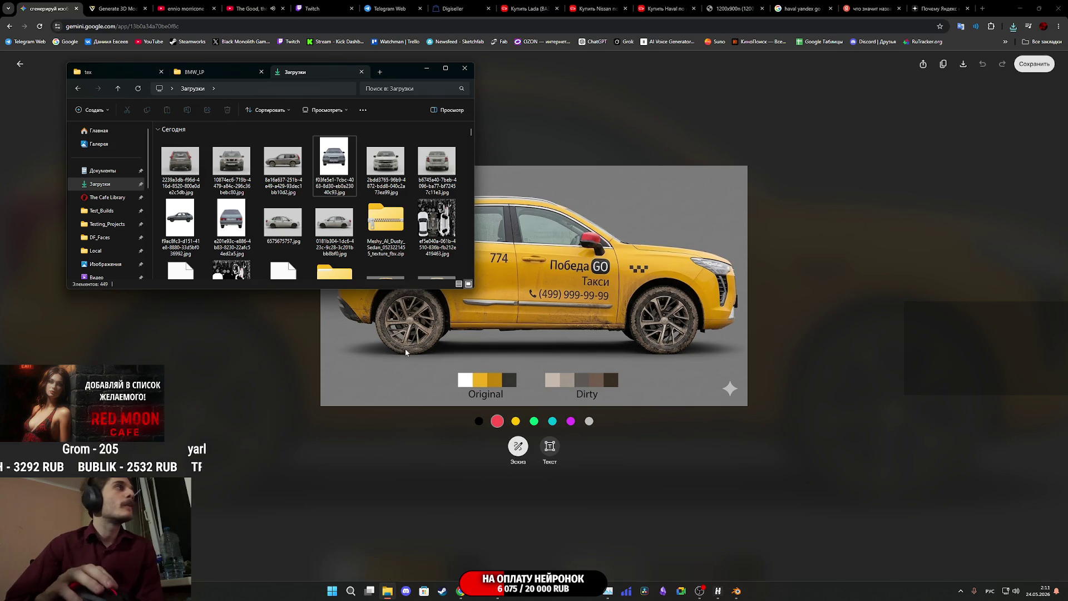
click(138, 89)
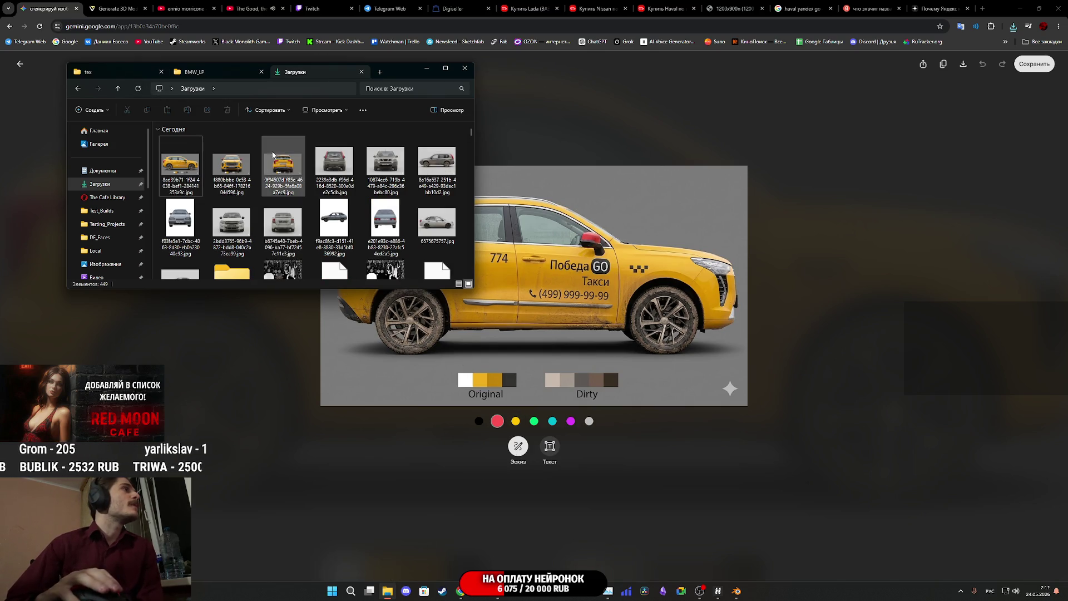
double_click(293, 169)
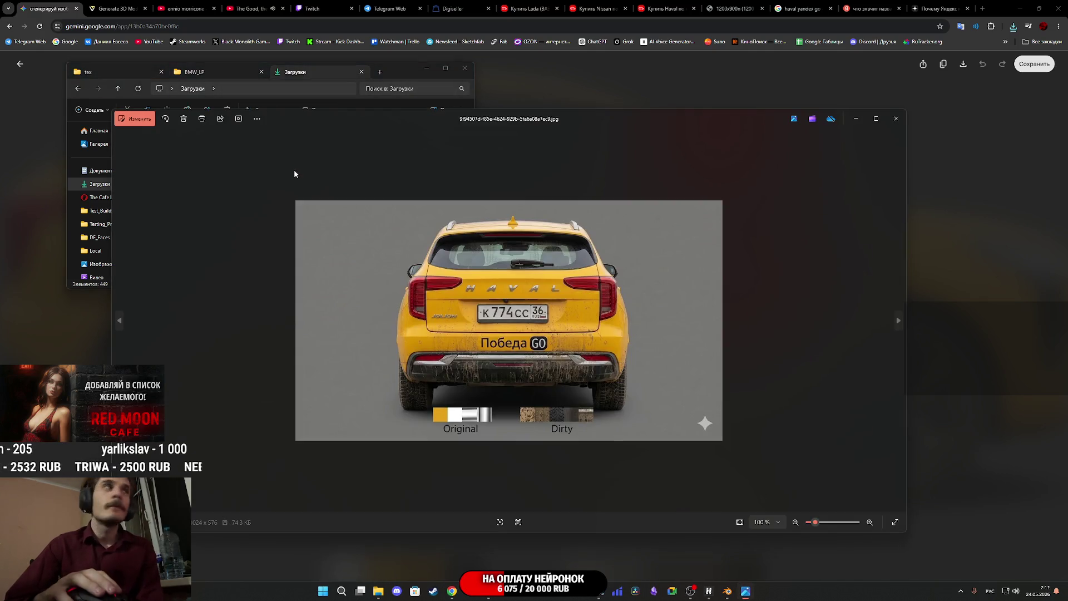
- Use Стереть generative erase to remove the Dirty label and its swatches
click(137, 119)
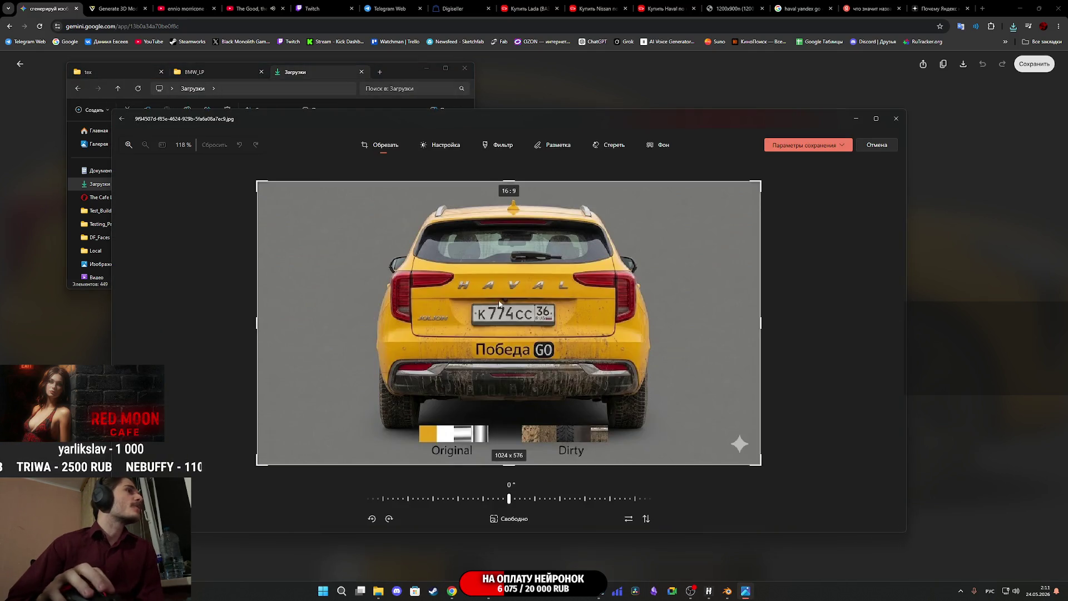
click(610, 145)
scroll(517, 455, up, 2)
drag(517, 454, 564, 367)
drag(562, 442, 484, 438)
drag(561, 434, 470, 433)
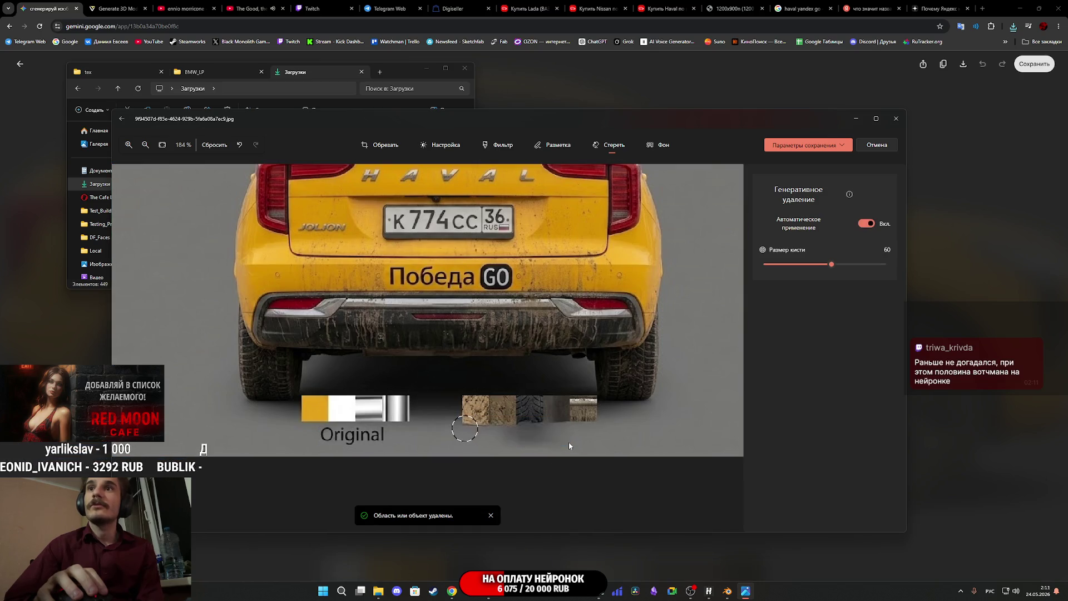
scroll(588, 426, up, 2)
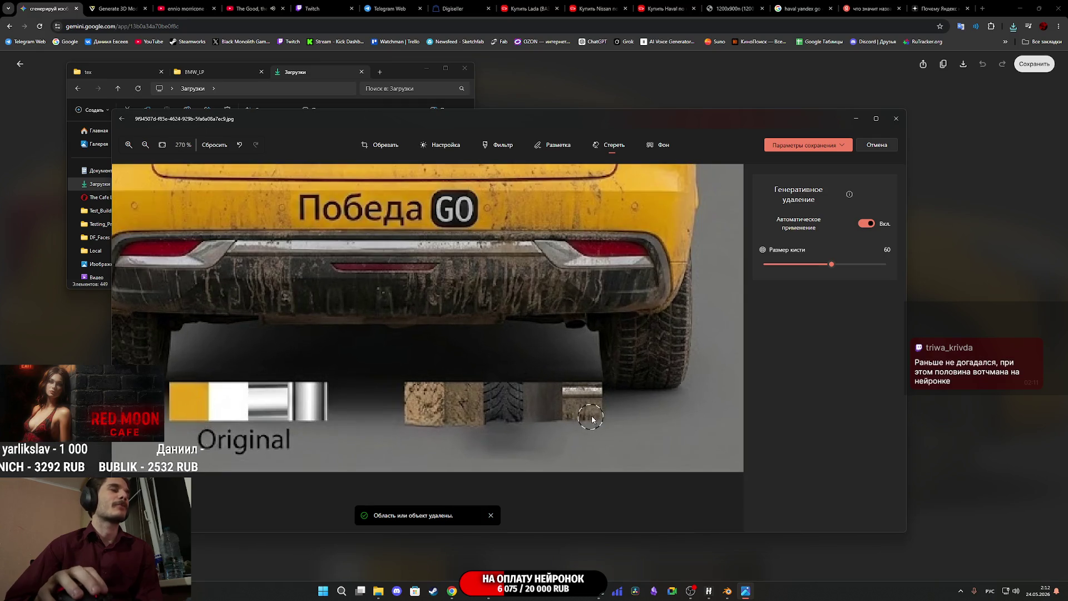
mouse_move(594, 424)
mouse_down()
mouse_move(594, 394)
mouse_move(560, 392)
mouse_move(413, 393)
mouse_move(410, 420)
mouse_move(580, 421)
mouse_up()
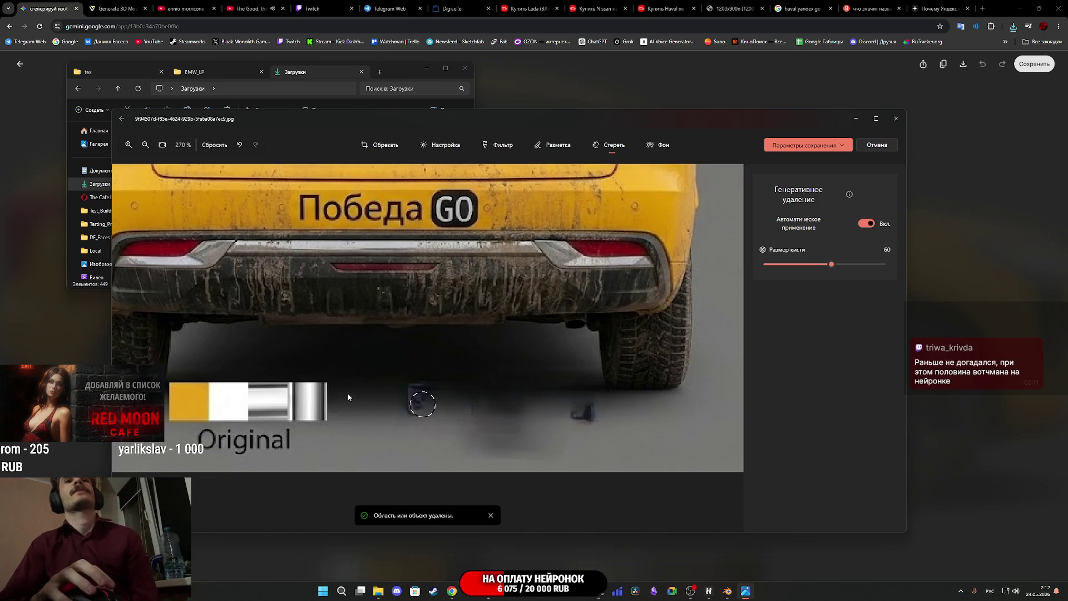
drag(596, 416, 567, 418)
- Erase the Original swatches, their label, and the small leftover object under the bumper
mouse_move(418, 415)
mouse_down()
mouse_move(416, 390)
mouse_move(382, 401)
mouse_move(605, 373)
mouse_up()
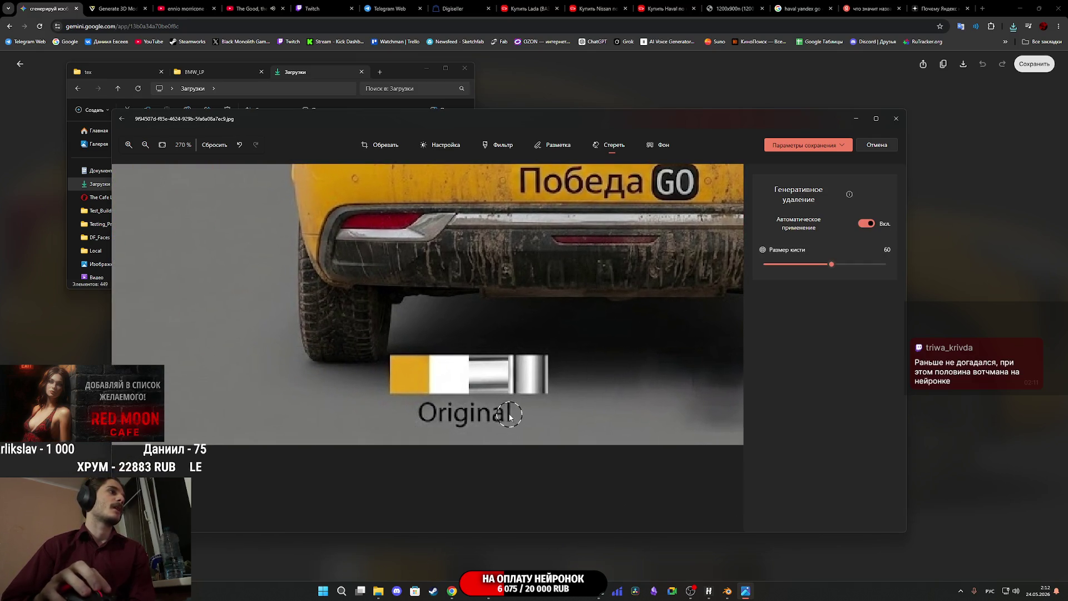
mouse_move(507, 417)
mouse_down()
mouse_move(426, 414)
mouse_move(542, 393)
mouse_move(476, 363)
mouse_move(396, 365)
mouse_move(394, 385)
mouse_move(440, 401)
mouse_move(509, 396)
mouse_move(413, 384)
mouse_up()
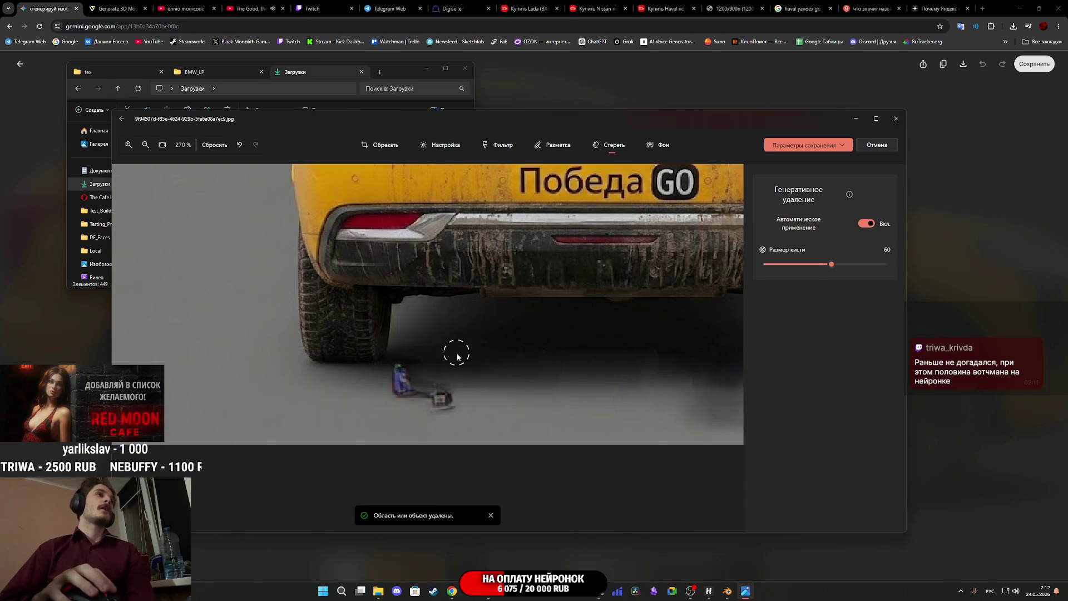
click(441, 399)
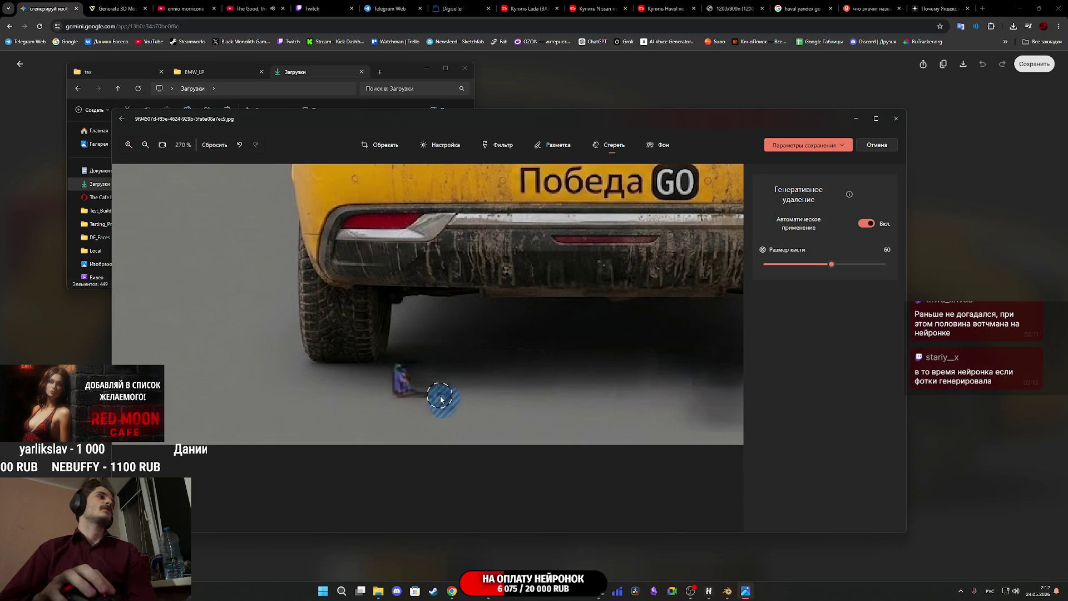
drag(430, 399, 401, 381)
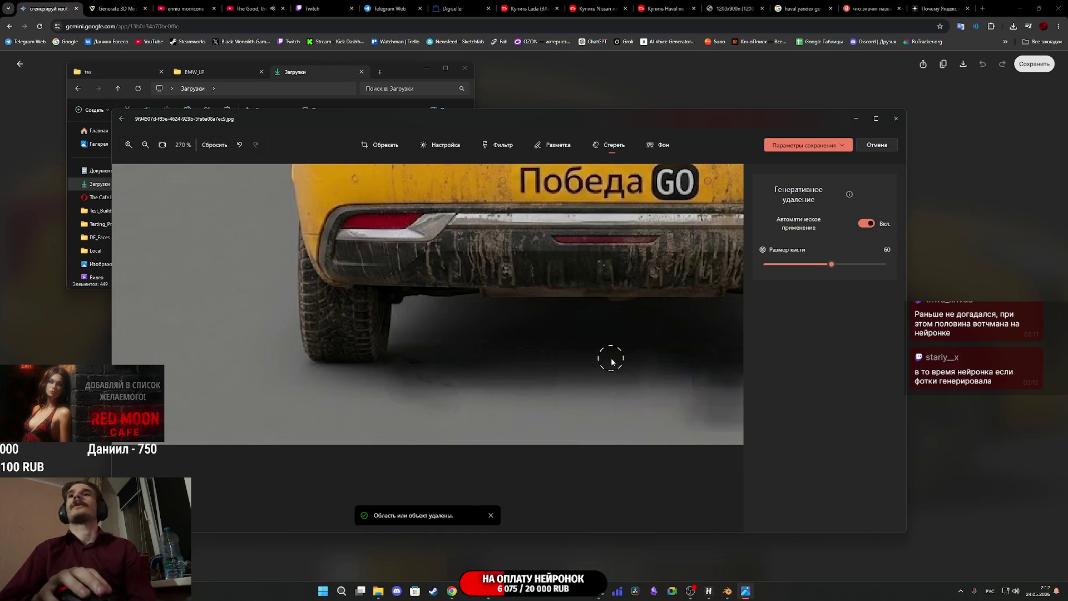
scroll(609, 362, down, 5)
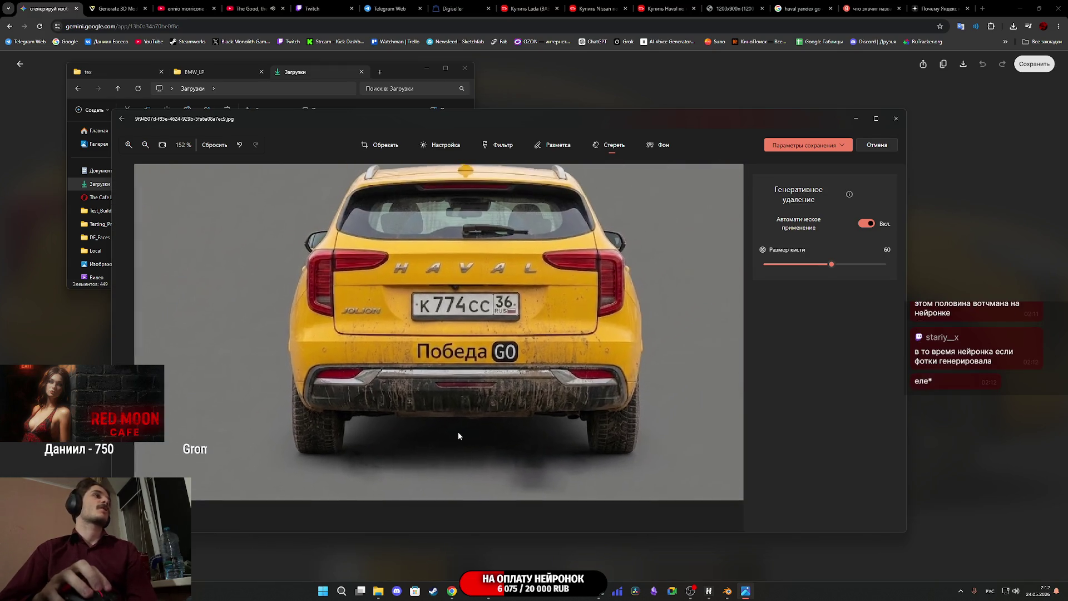
- Erase each letter of the HAVAL lettering on the taxi's rear
scroll(437, 289, up, 8)
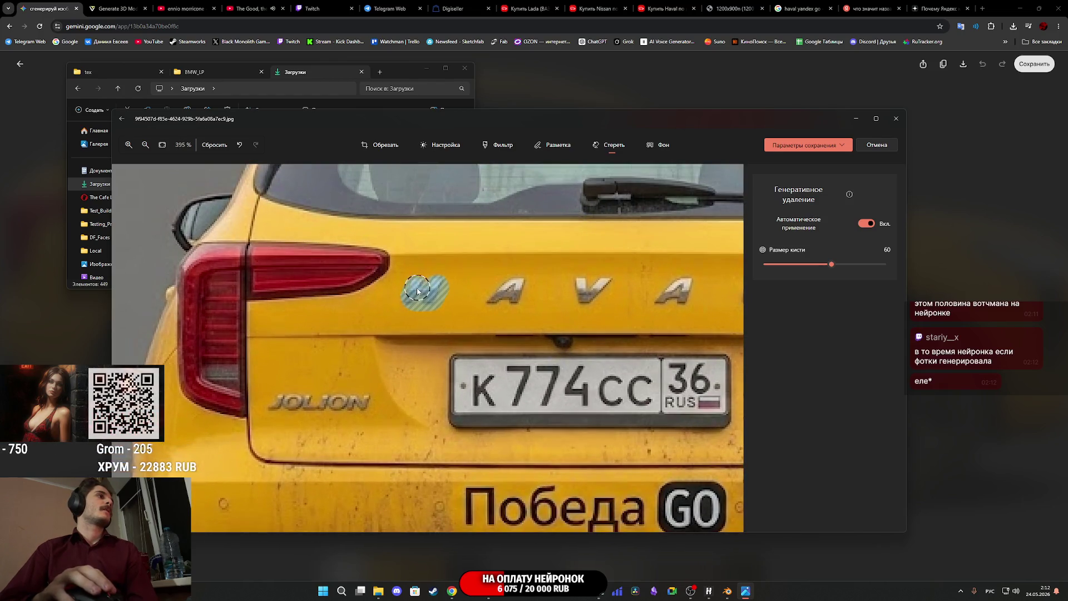
drag(417, 290, 418, 291)
drag(499, 302, 514, 288)
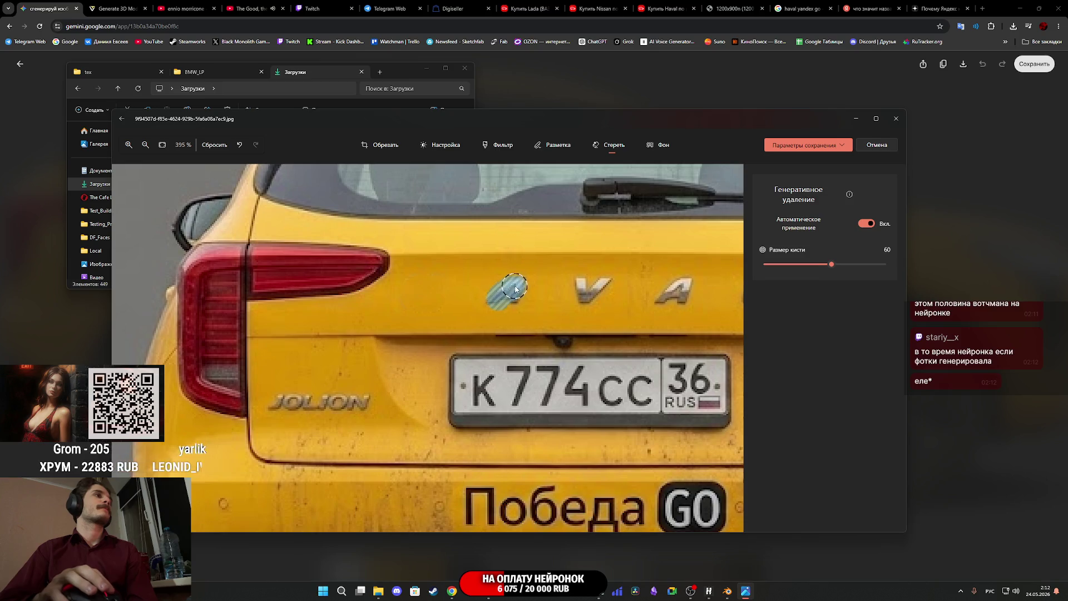
scroll(484, 306, right, 3)
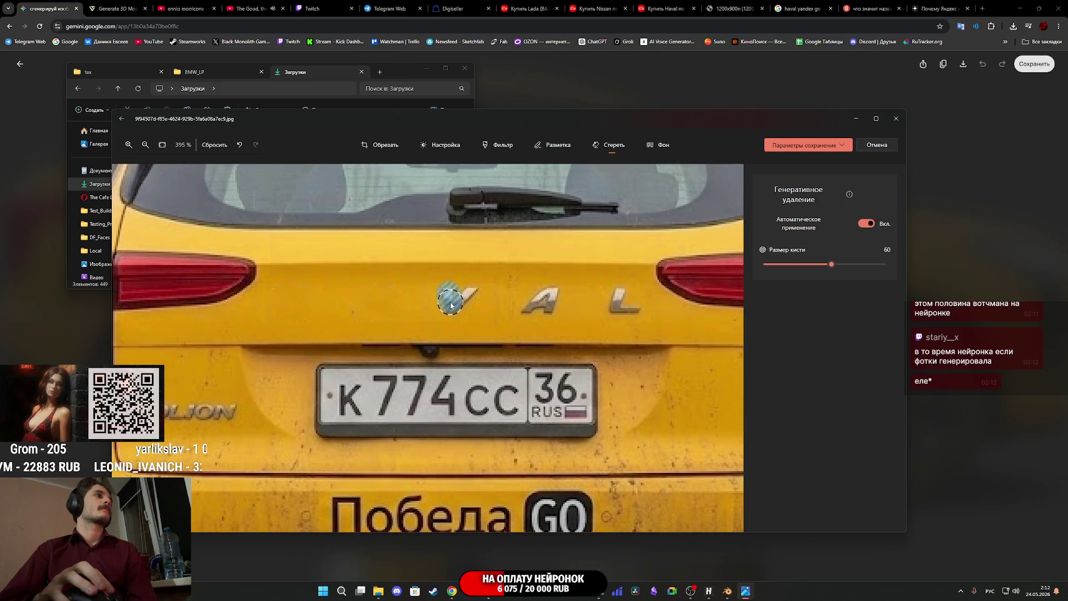
mouse_move(537, 307)
mouse_down()
mouse_move(558, 289)
mouse_move(534, 310)
mouse_up()
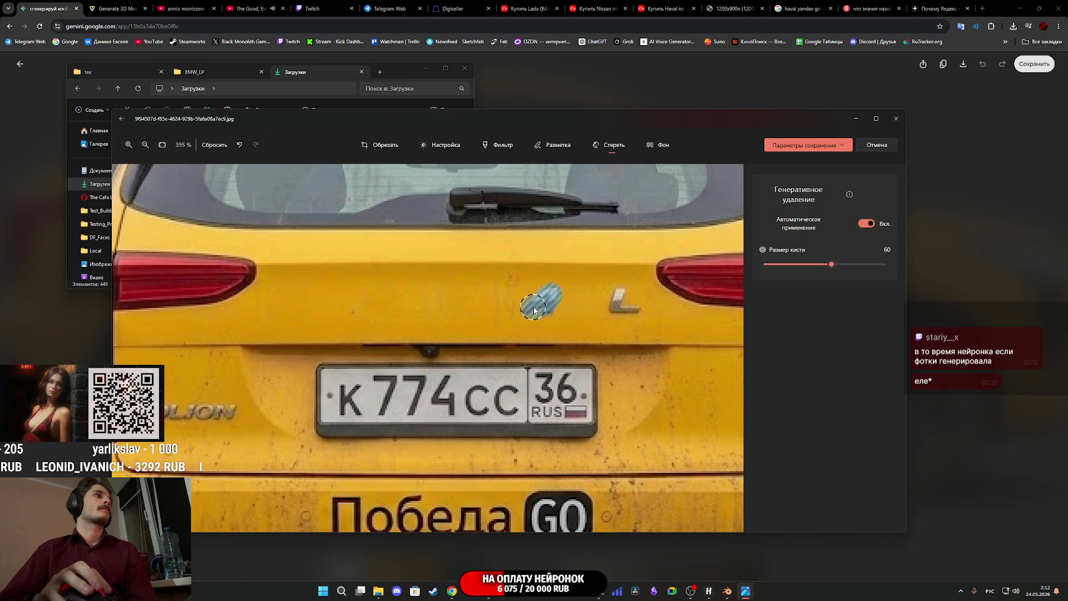
mouse_move(622, 304)
mouse_down()
mouse_move(618, 291)
mouse_move(625, 310)
mouse_up()
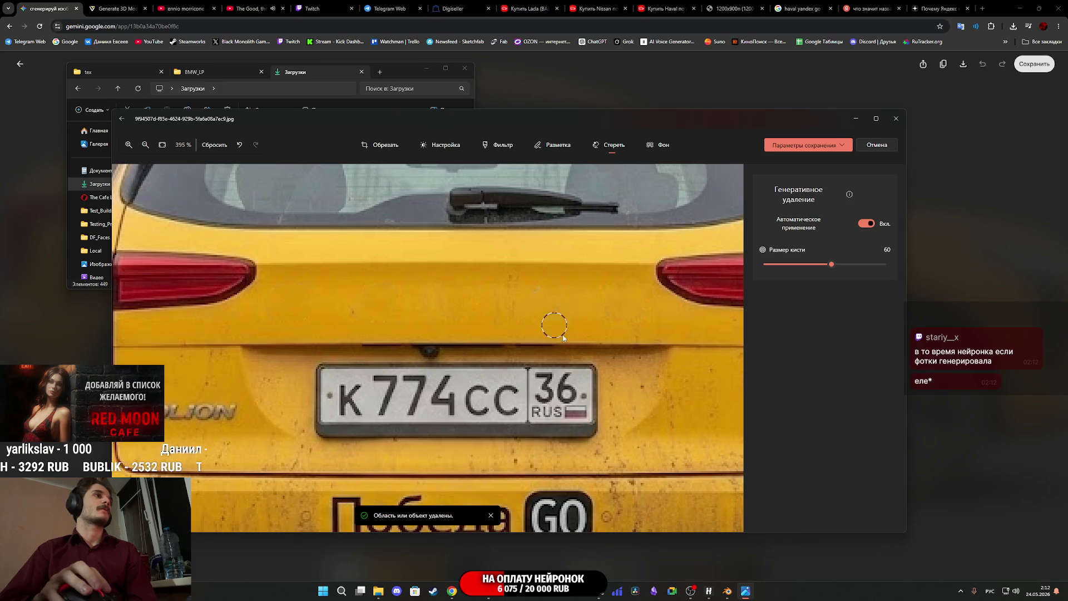
- Erase the JOLION badge from the tailgate, then return to the 'haval yandex go' image results
scroll(558, 330, down, 2)
scroll(566, 364, down, 2)
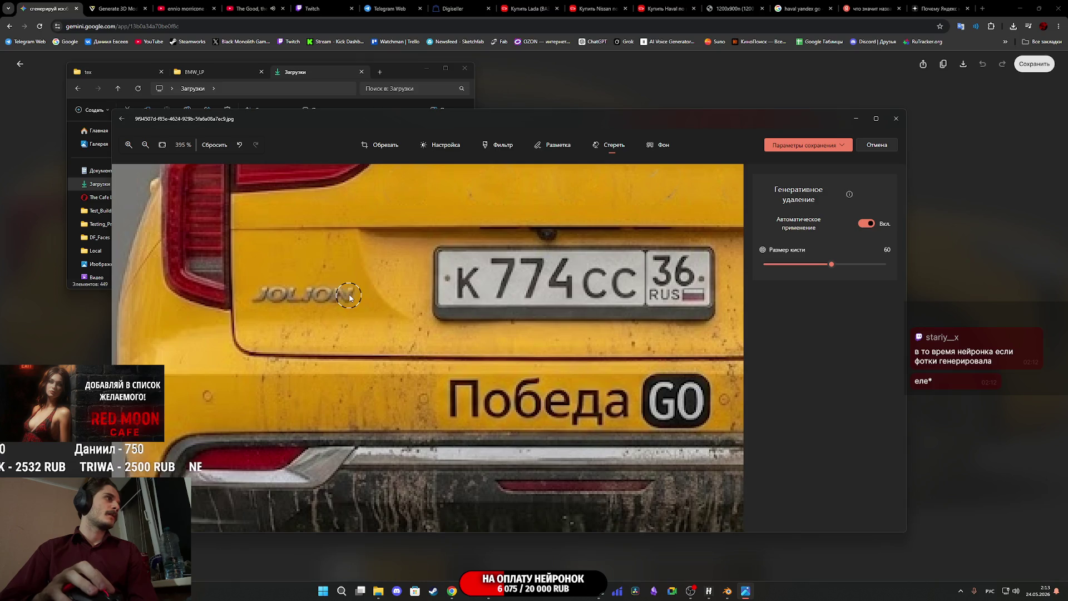
drag(331, 297, 261, 295)
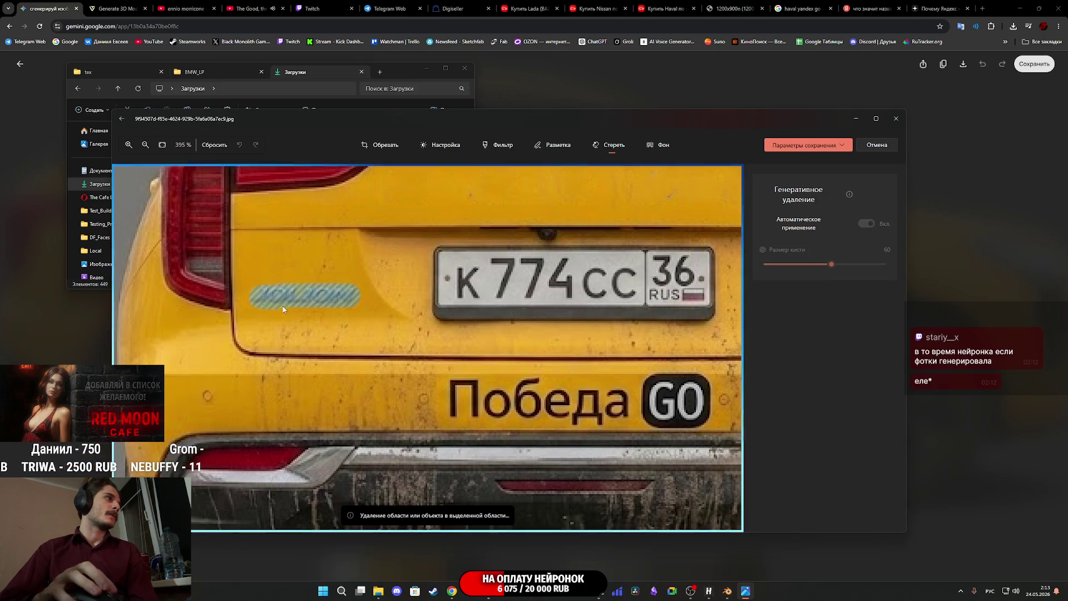
scroll(557, 397, up, 1)
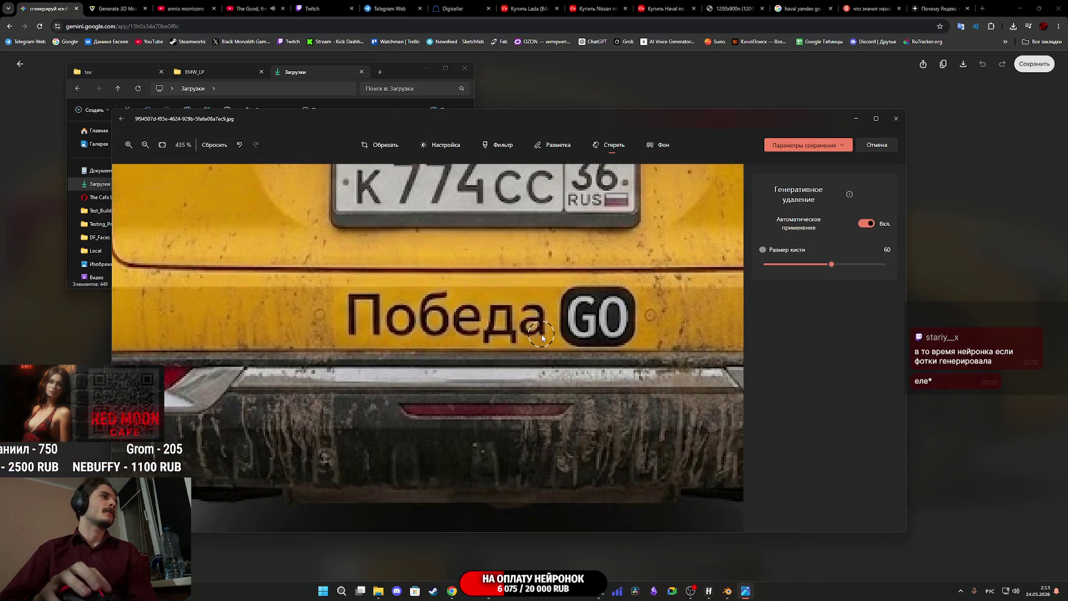
scroll(552, 340, down, 10)
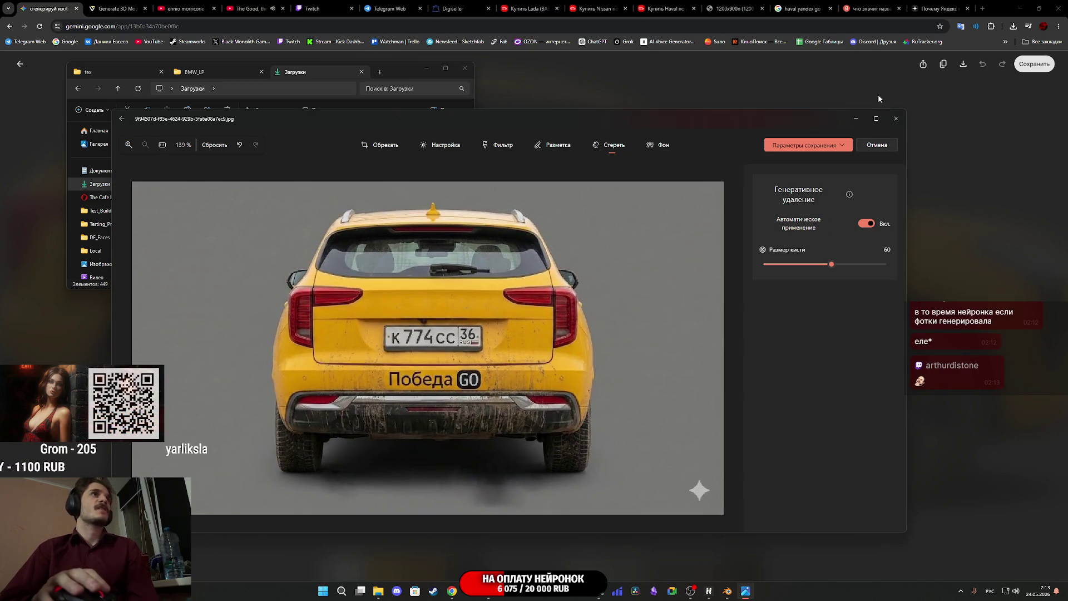
click(857, 4)
click(805, 5)
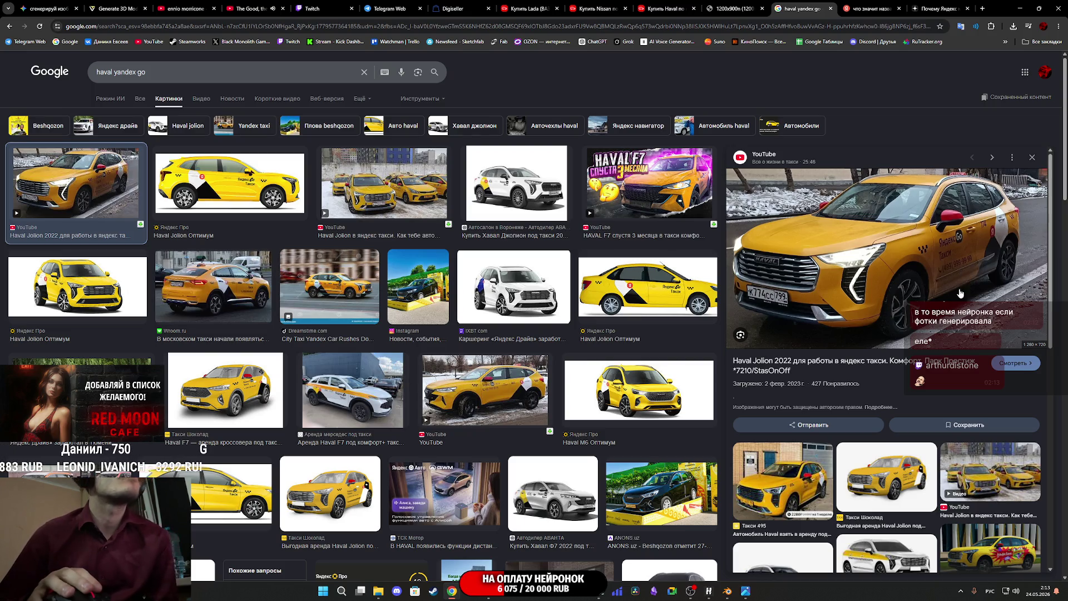
- Leave the Haval taxi search results and return to the Gemini taxi side-view tab
click(926, 10)
click(871, 8)
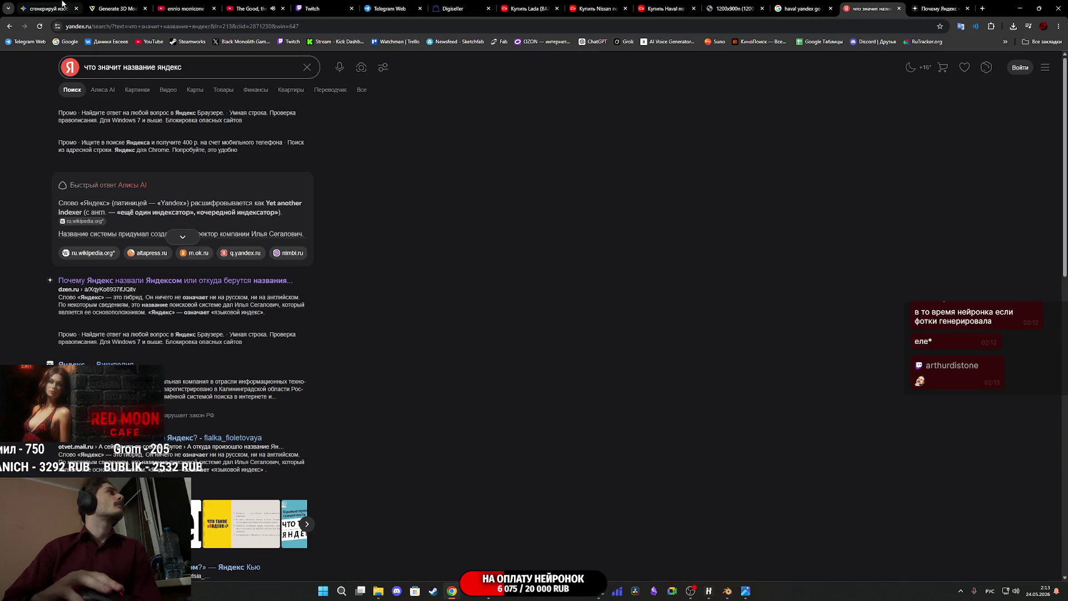
click(63, 4)
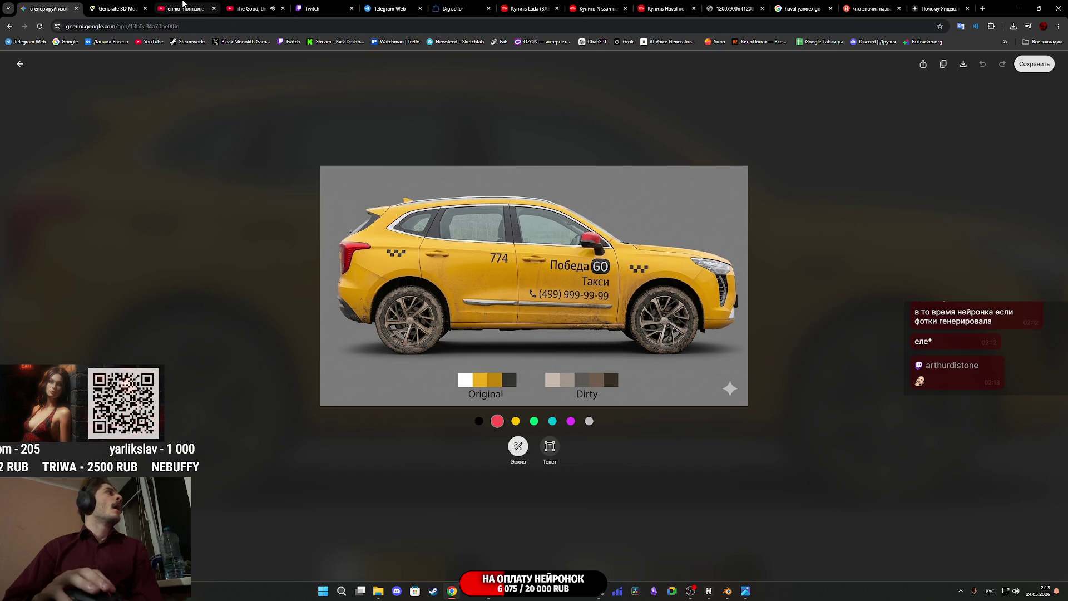
click(120, 4)
click(46, 5)
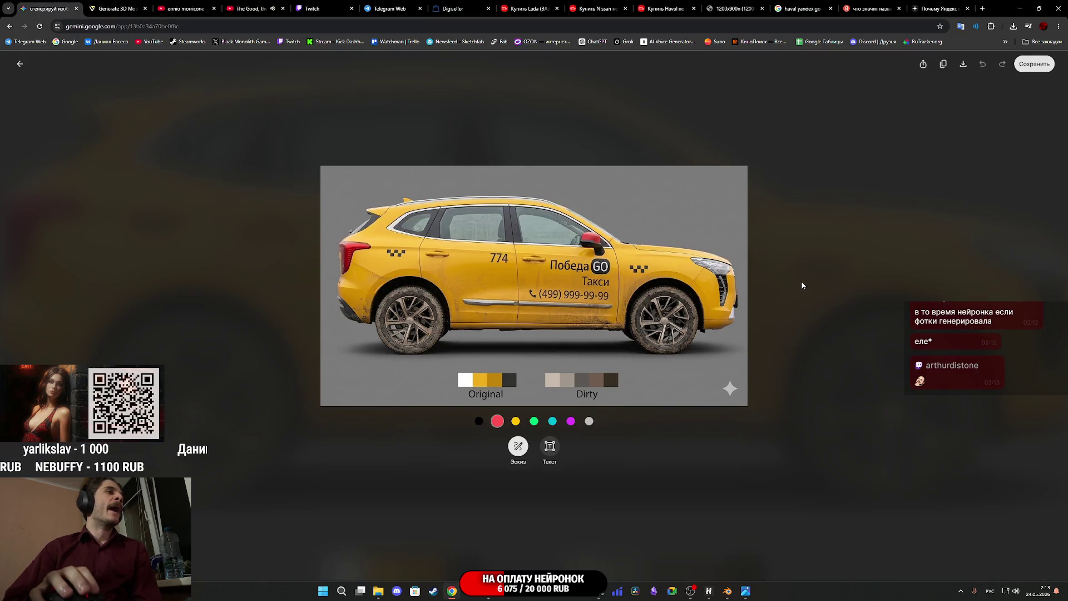
- Open the Downloads folder and bring back the rear-view taxi photo in Windows Photos
mouse_move(378, 591)
click(378, 543)
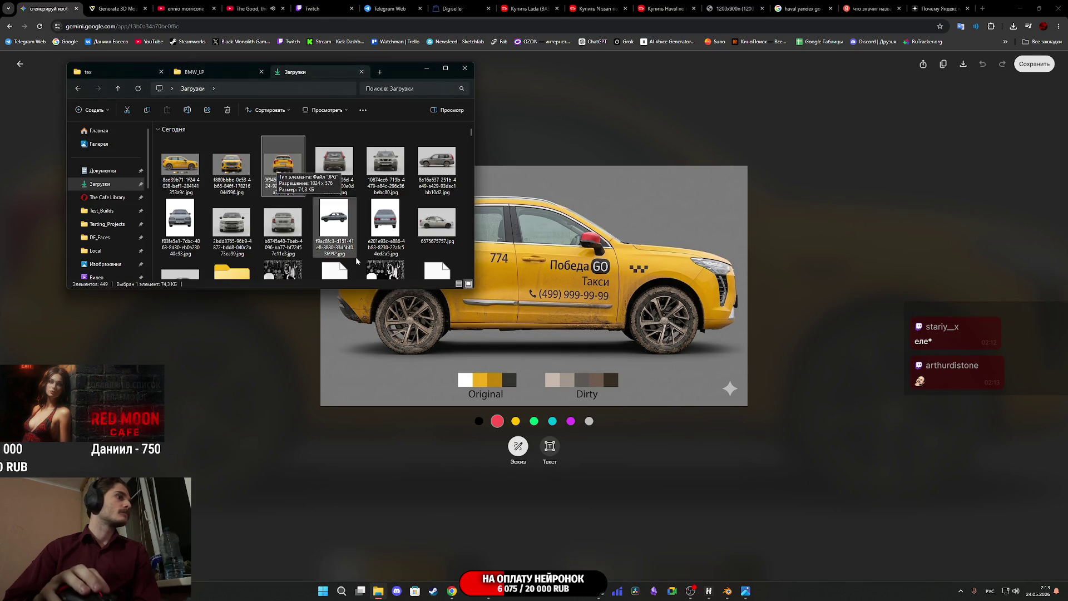
mouse_move(760, 595)
click(732, 568)
- Zoom in on the taxi's rear and erase the GO badge with Стереть
scroll(450, 379, up, 5)
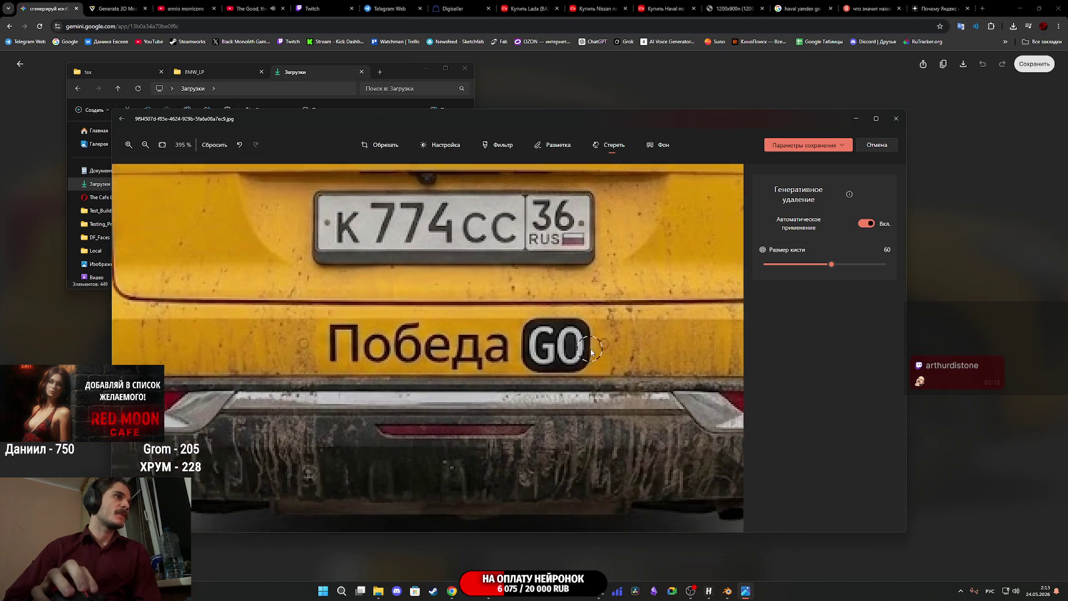
scroll(513, 392, up, 3)
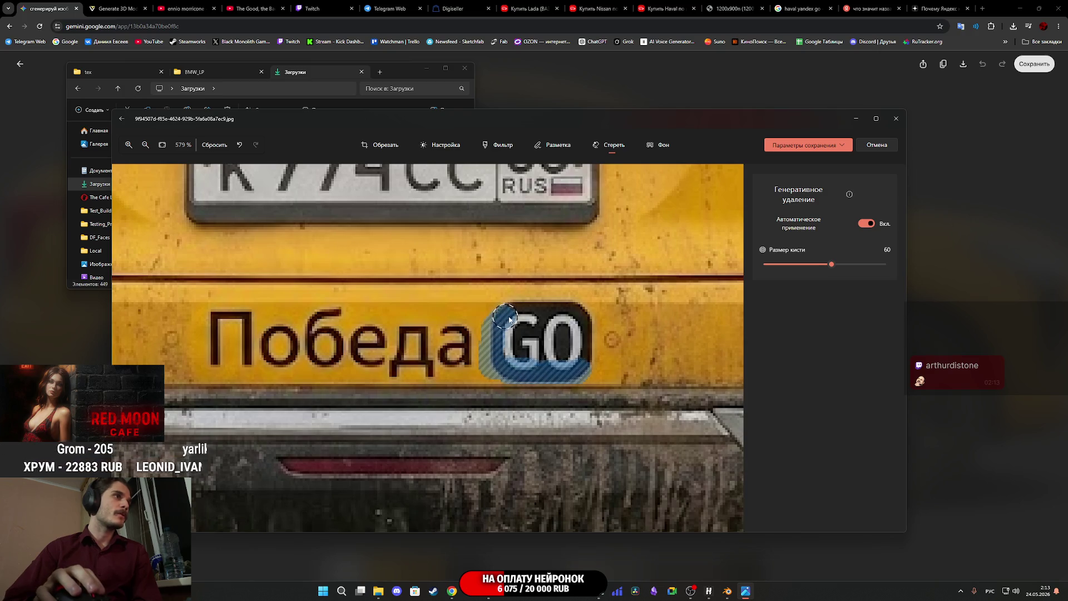
mouse_move(584, 315)
mouse_down()
mouse_move(589, 350)
mouse_move(579, 343)
mouse_up()
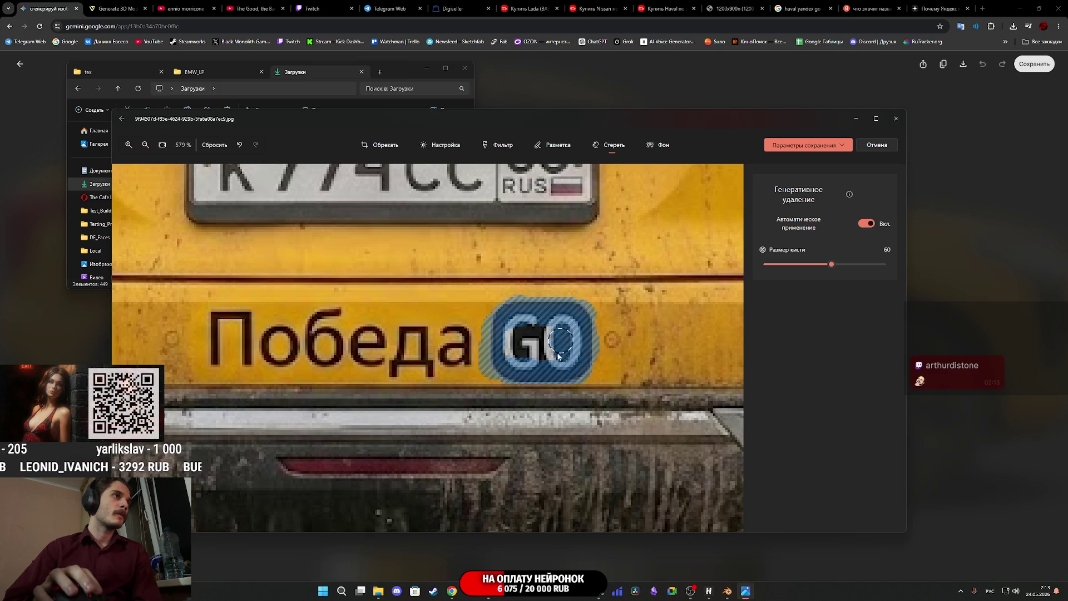
drag(507, 356, 509, 357)
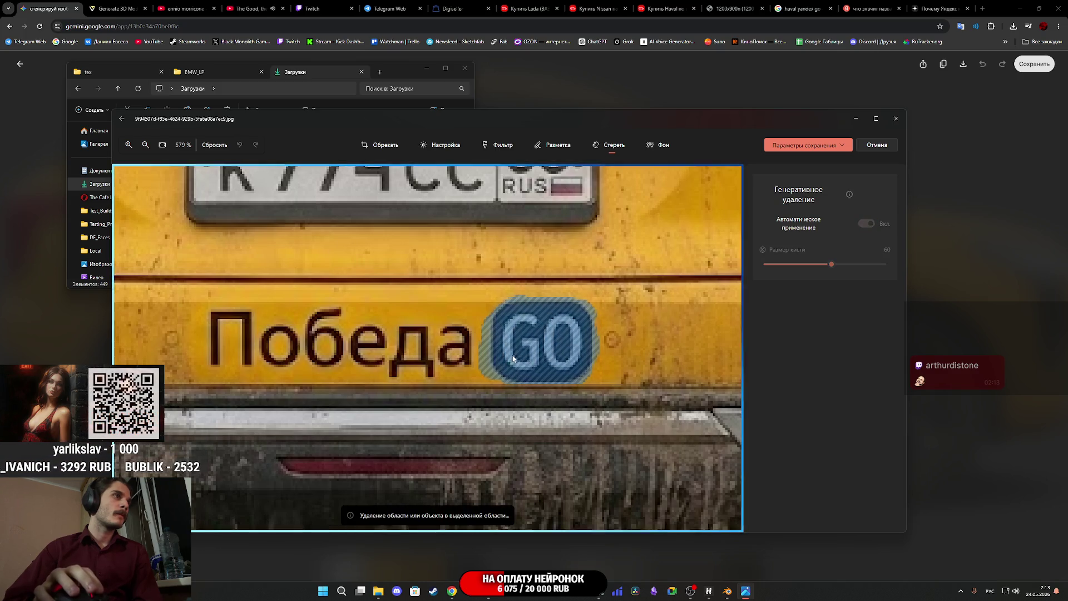
scroll(556, 333, left, 3)
scroll(557, 334, down, 1)
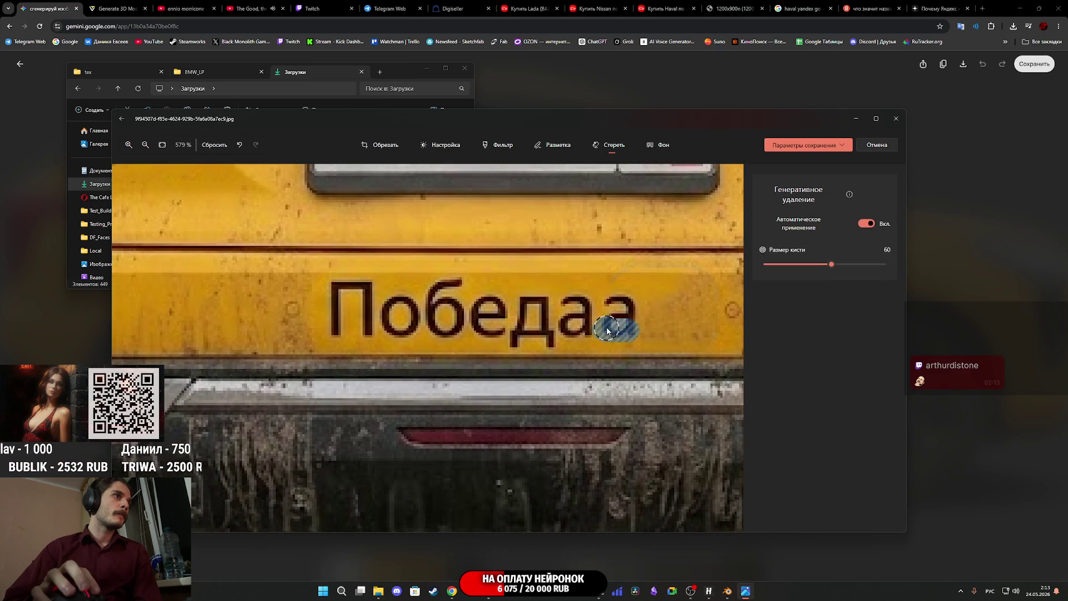
- Erase the Победа lettering letter by letter, including the а, е and о
mouse_move(629, 310)
mouse_down()
mouse_move(573, 315)
mouse_move(590, 324)
mouse_move(581, 314)
mouse_move(557, 342)
mouse_move(512, 334)
mouse_up()
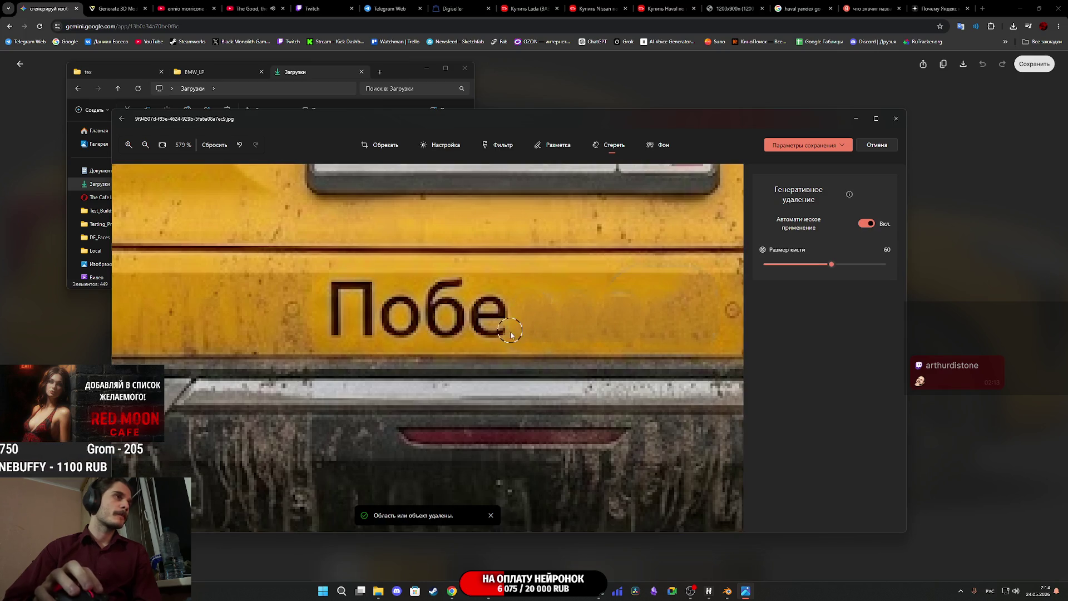
mouse_move(480, 329)
mouse_down()
mouse_move(489, 309)
mouse_move(455, 336)
mouse_move(445, 311)
mouse_move(459, 286)
mouse_move(440, 301)
mouse_move(447, 317)
mouse_up()
scroll(554, 313, left, 3)
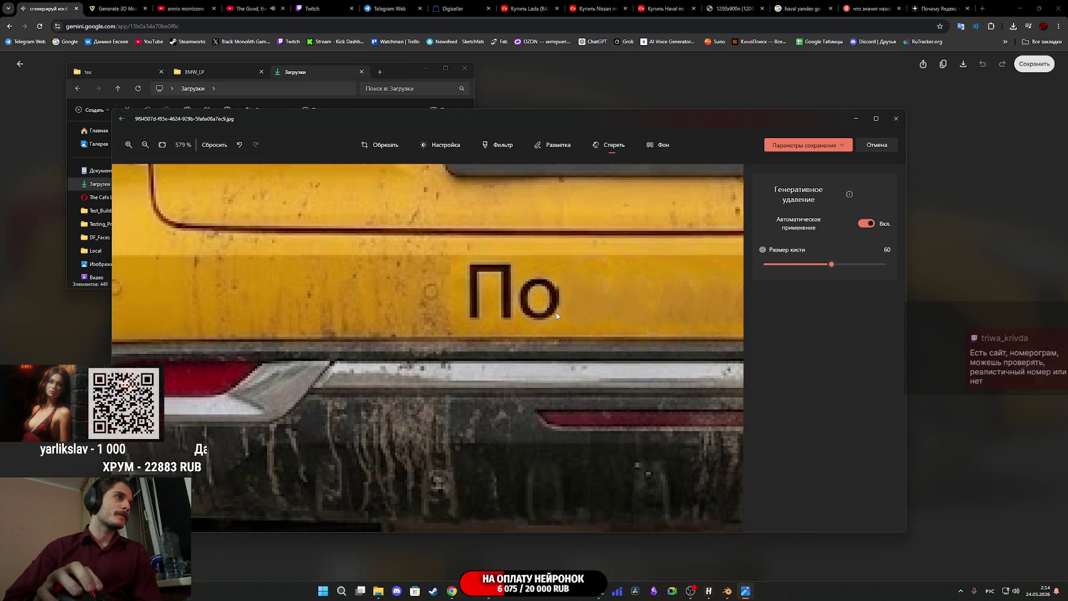
mouse_move(537, 316)
mouse_down()
mouse_move(548, 296)
mouse_move(554, 312)
mouse_move(514, 284)
mouse_move(512, 268)
mouse_move(483, 274)
mouse_move(481, 316)
mouse_up()
scroll(574, 327, down, 5)
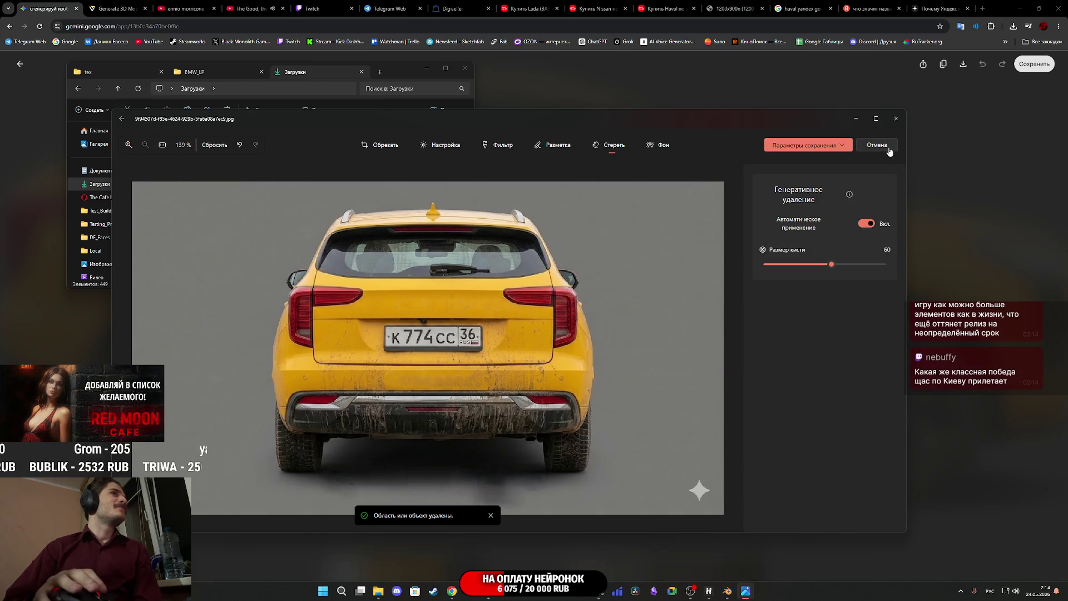
- Save the cleaned rear-view image via Параметры сохранения and close the photo
click(807, 145)
click(800, 173)
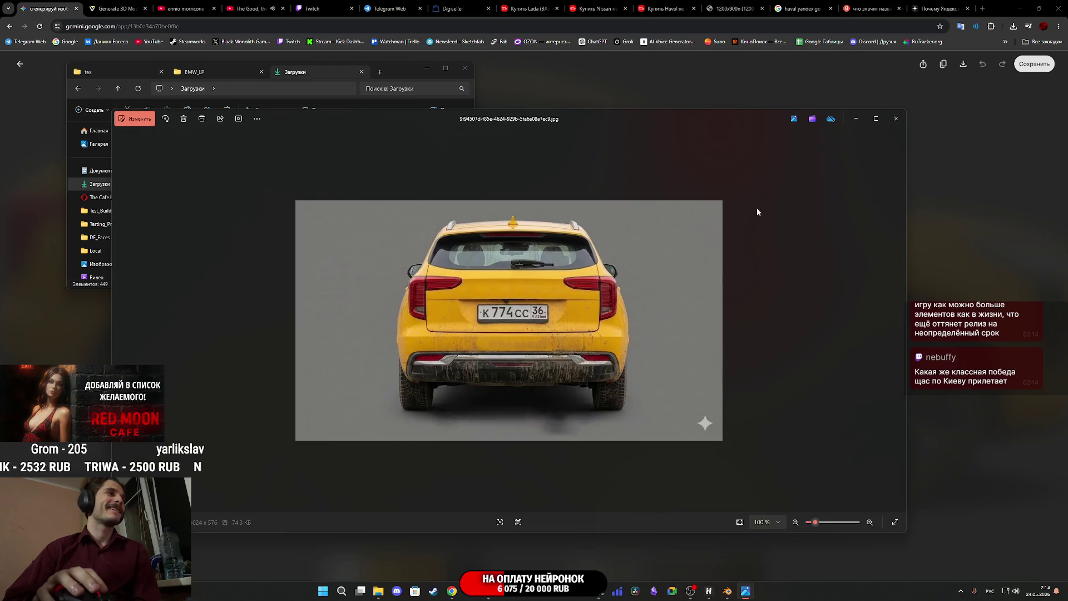
click(896, 118)
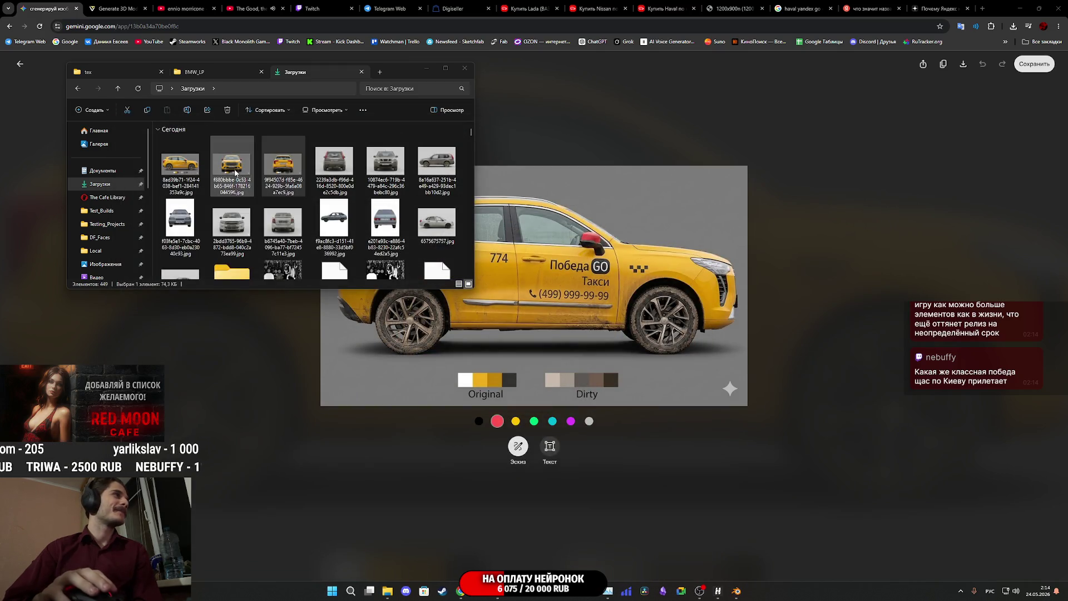
- Open the front-view taxi image from the Downloads folder in Windows Photos
double_click(235, 173)
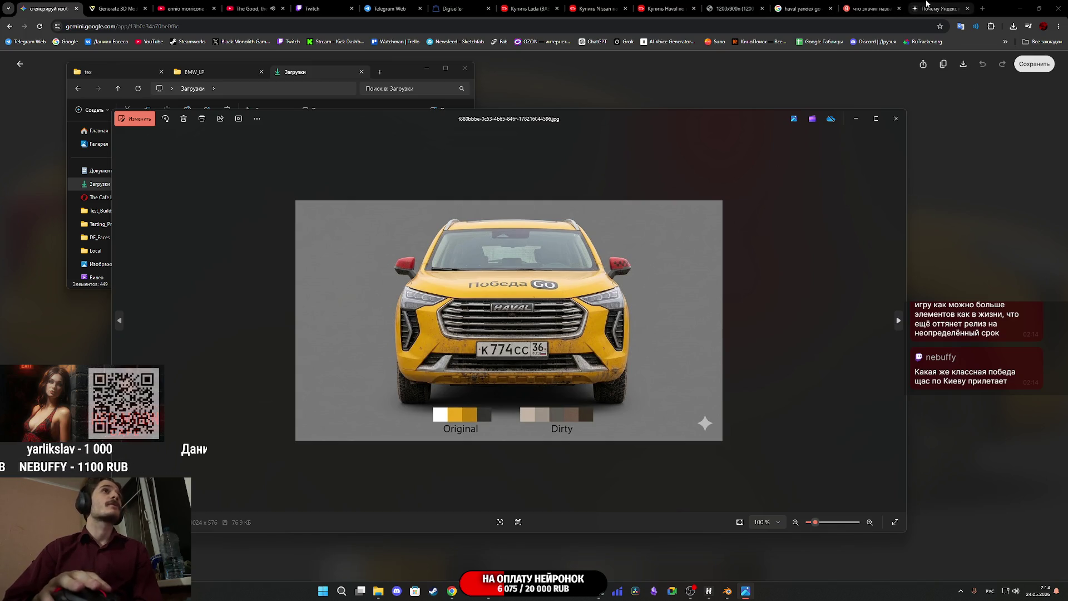
click(851, 4)
click(814, 4)
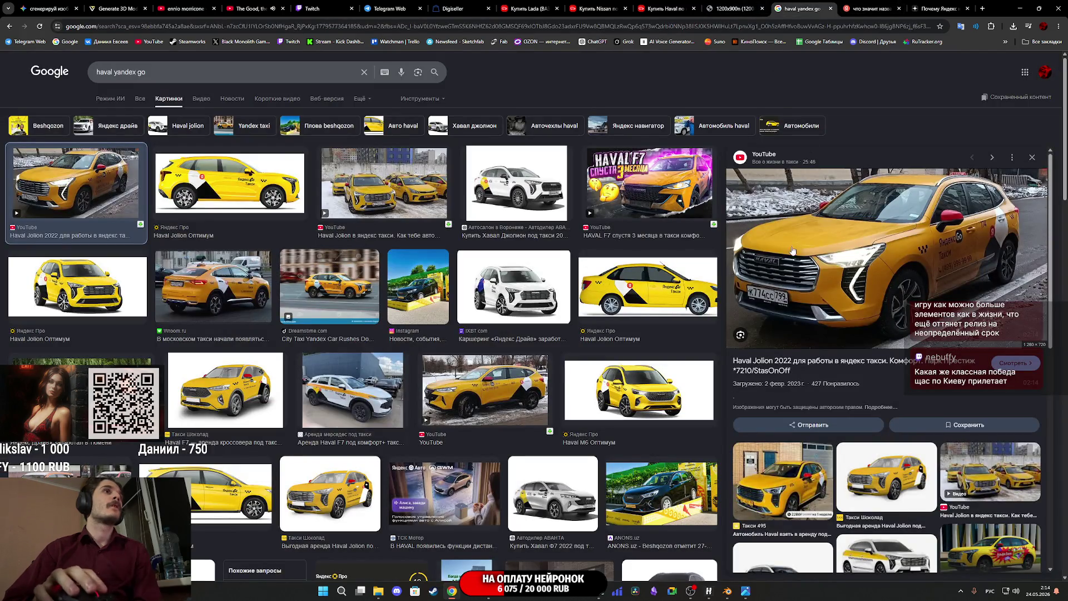
click(745, 591)
- Edit the front view with Стереть and brush over the Dirty colour swatches beneath the car
click(151, 123)
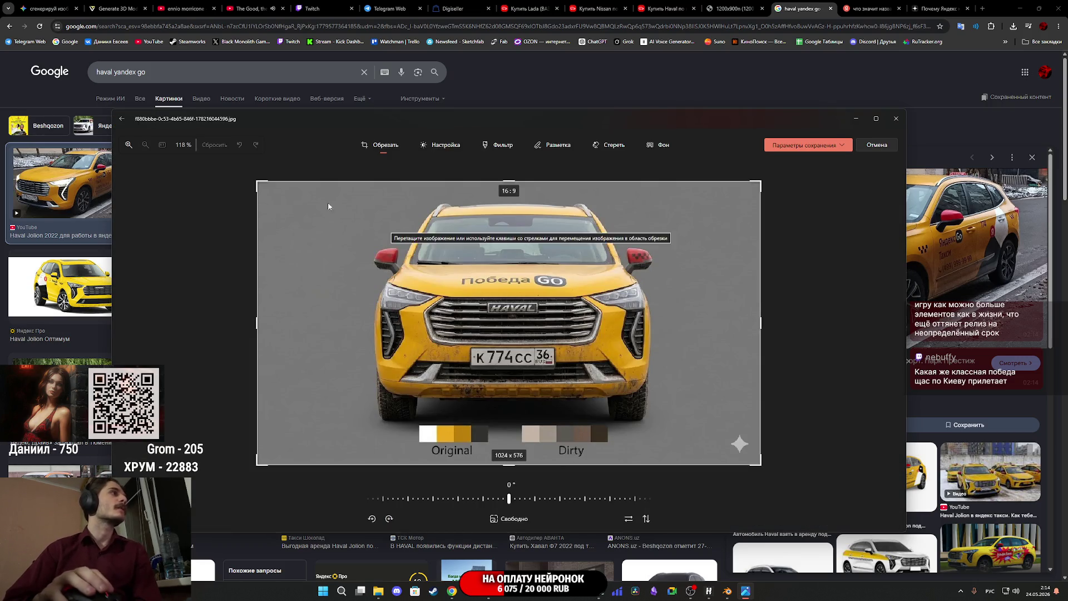
click(612, 146)
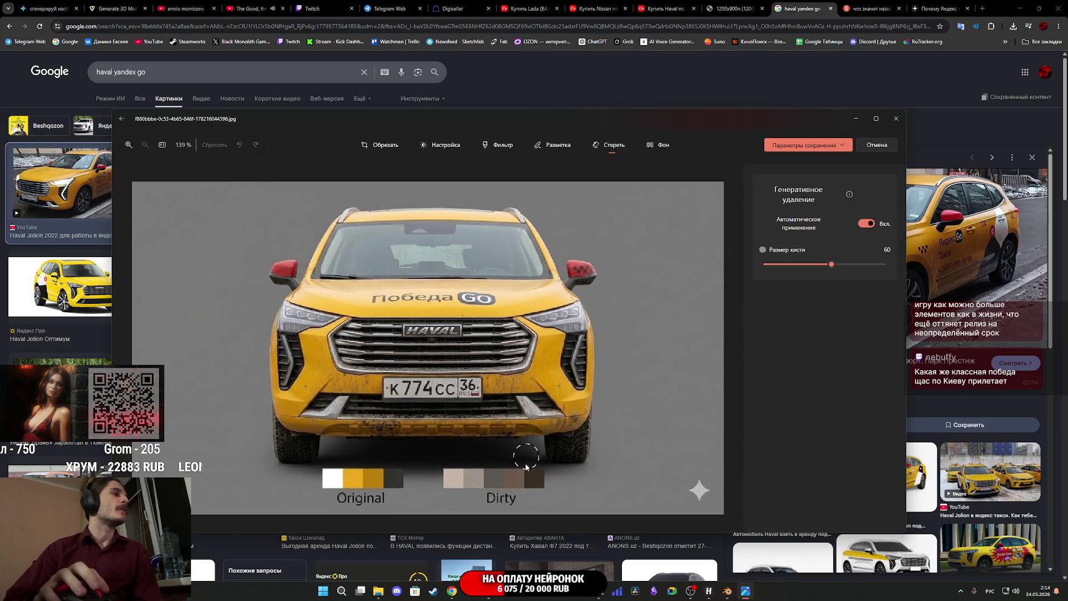
scroll(601, 356, up, 5)
mouse_move(565, 401)
mouse_down()
mouse_move(518, 402)
mouse_move(590, 379)
mouse_move(595, 360)
mouse_move(448, 359)
mouse_move(457, 370)
mouse_move(445, 372)
mouse_move(588, 383)
mouse_move(501, 370)
mouse_up()
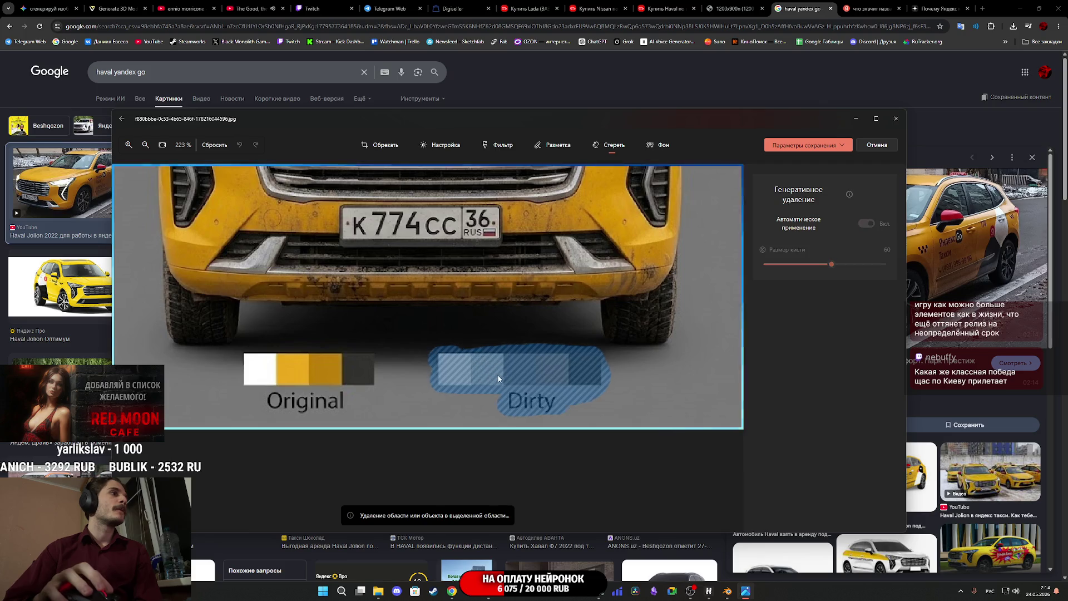